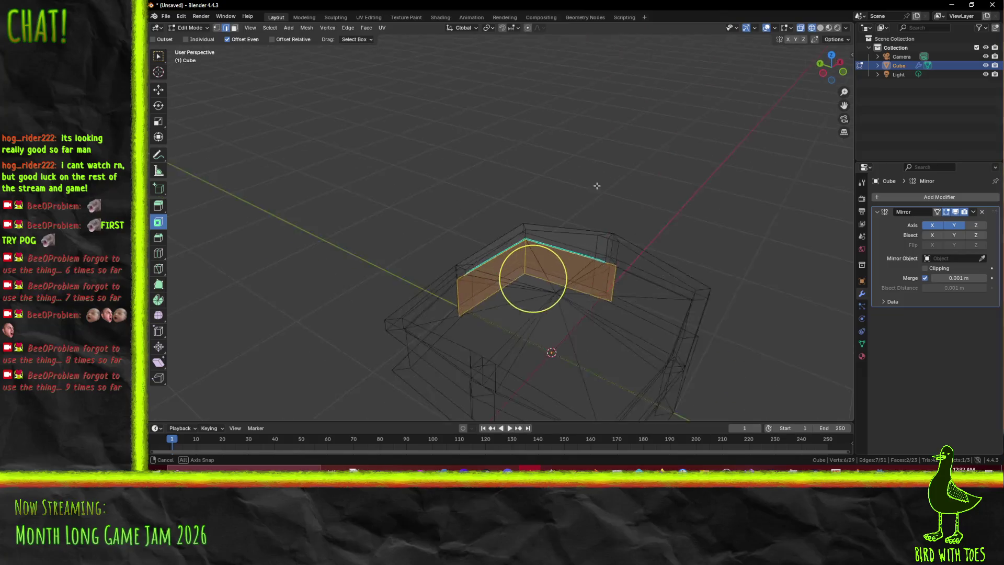
- Shift one inner-rim corner vertex 0.1 m along Y from the top view
{"action": "left_click", "coordinate": [602, 320]}
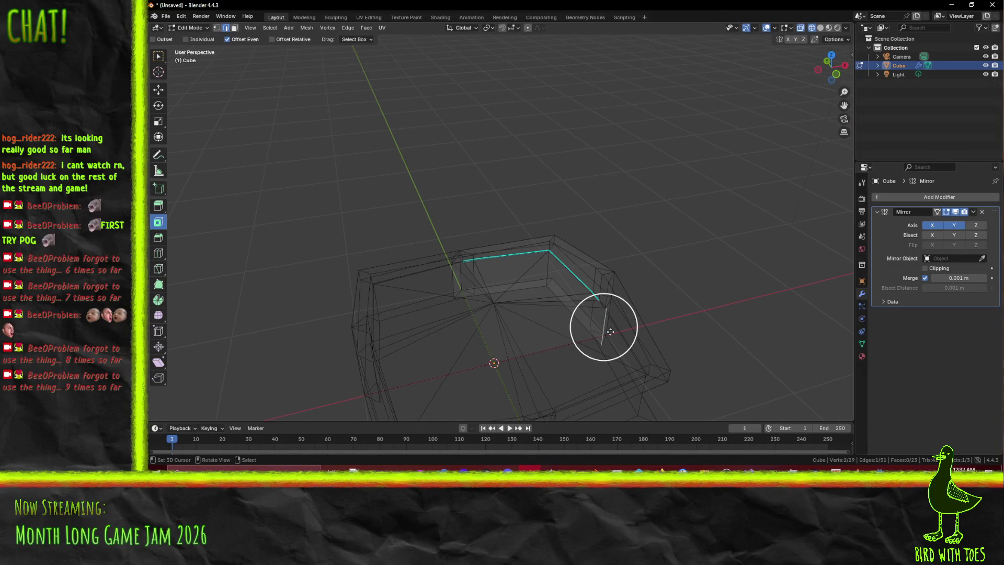
{"action": "key", "text": "KP_7"}
{"action": "key", "text": "g"}
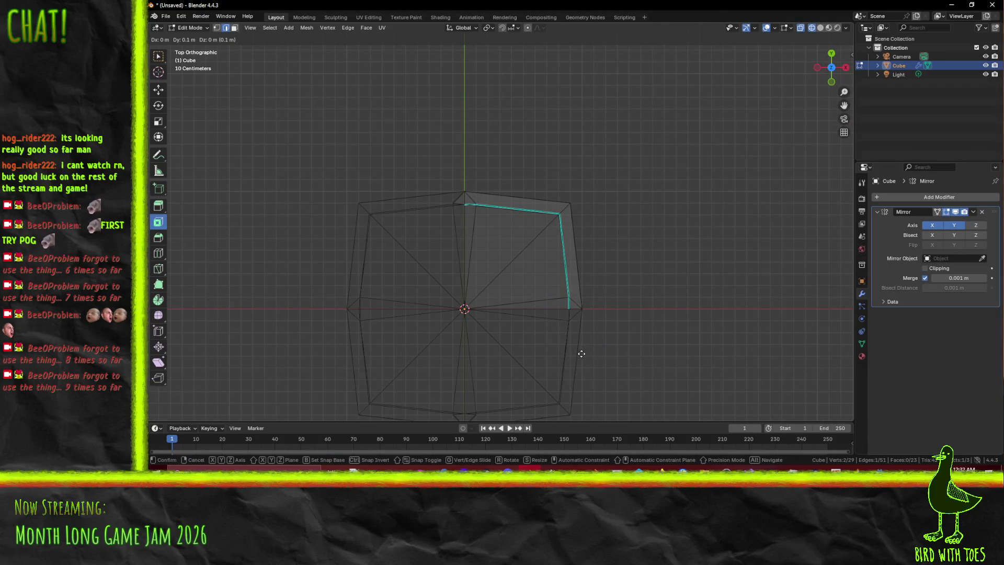
{"action": "left_click", "coordinate": [560, 297]}
{"action": "middle_click_drag", "start_coordinate": [560, 296], "coordinate": [471, 276]}
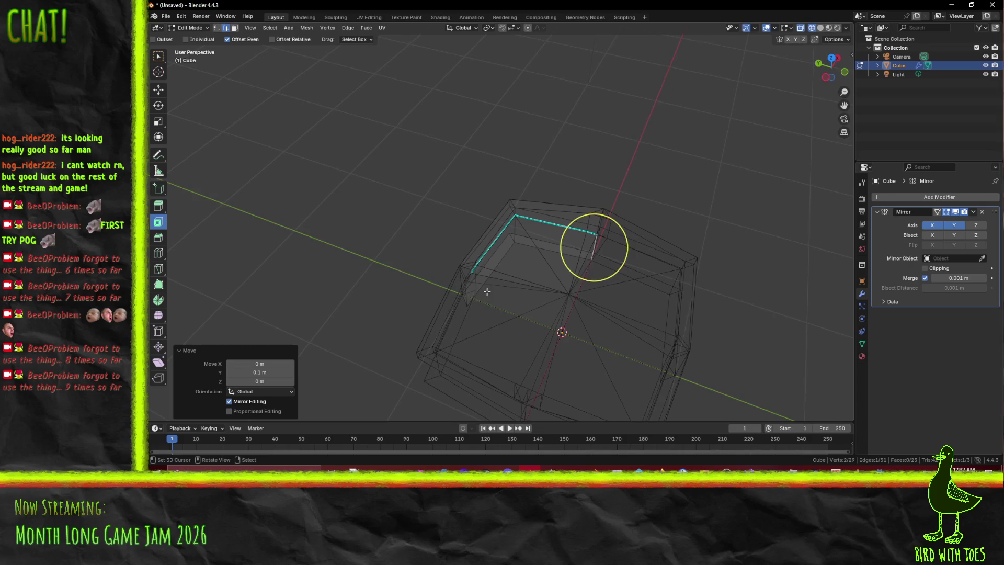
- Shift the opposite rim corner vertex 0.1 m along X
{"action": "left_click", "coordinate": [462, 294]}
{"action": "key", "text": "KP_7"}
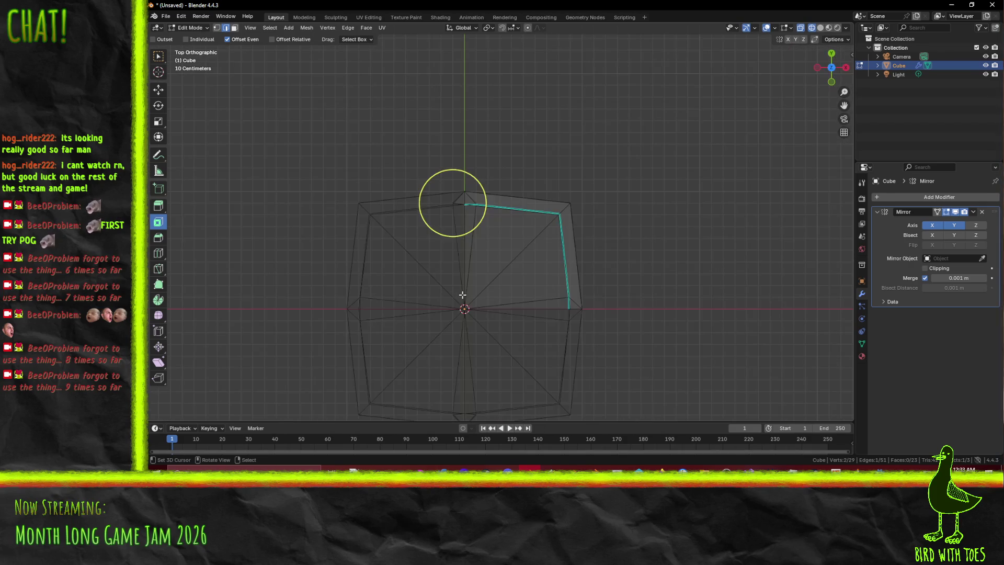
{"action": "key", "text": "g"}
{"action": "left_click", "coordinate": [415, 251]}
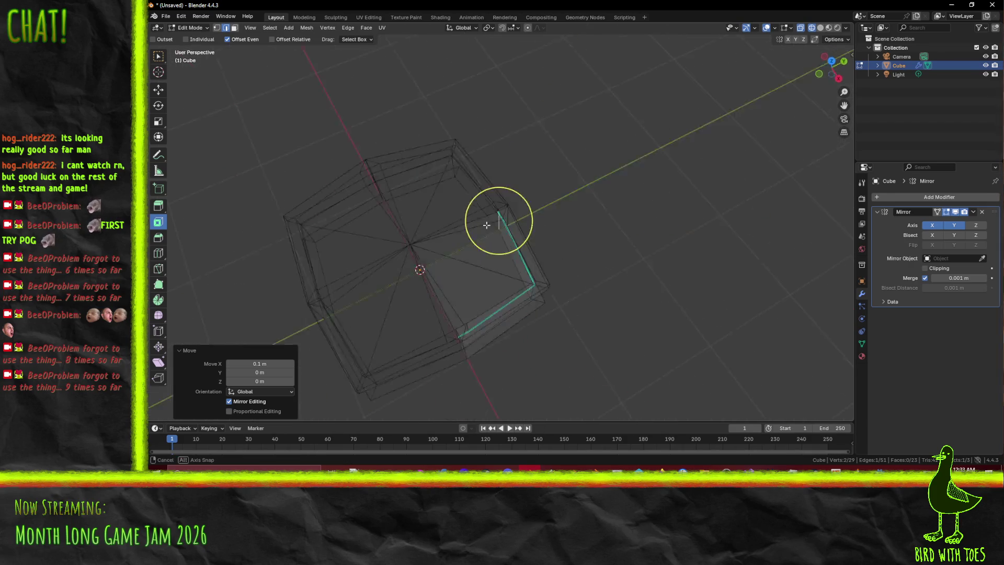
{"action": "middle_click_drag", "start_coordinate": [497, 217], "coordinate": [534, 288]}
- Return the hull to solid shading and switch to face selection
{"action": "key", "text": "z"}
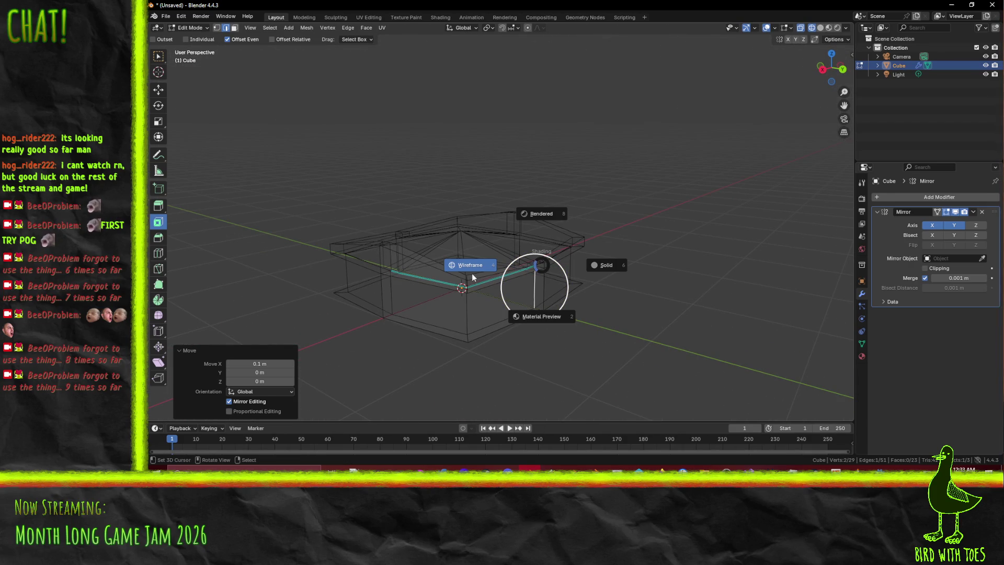
{"action": "left_click", "coordinate": [598, 271]}
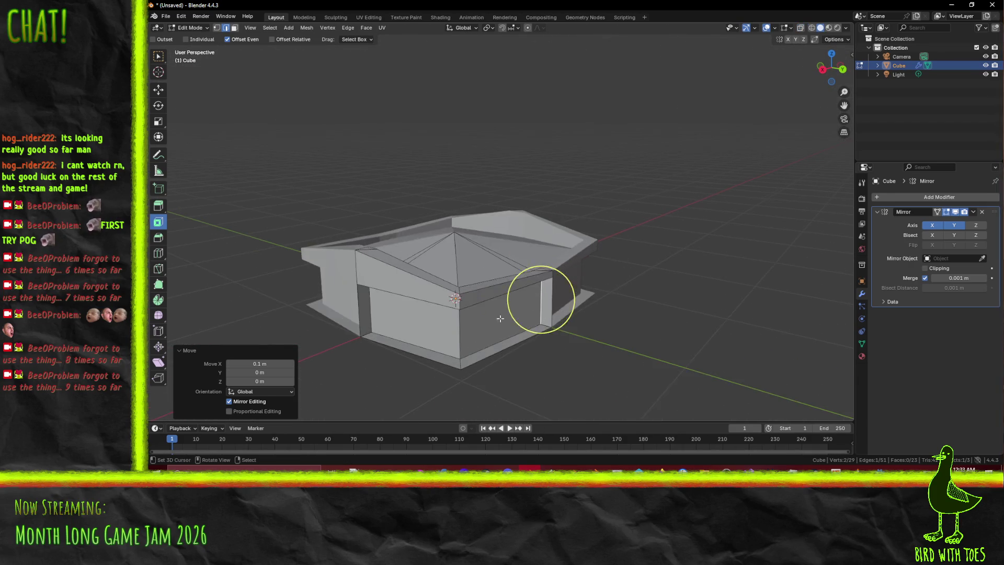
{"action": "middle_click_drag", "start_coordinate": [593, 274], "coordinate": [294, 107]}
{"action": "left_click", "coordinate": [234, 29]}
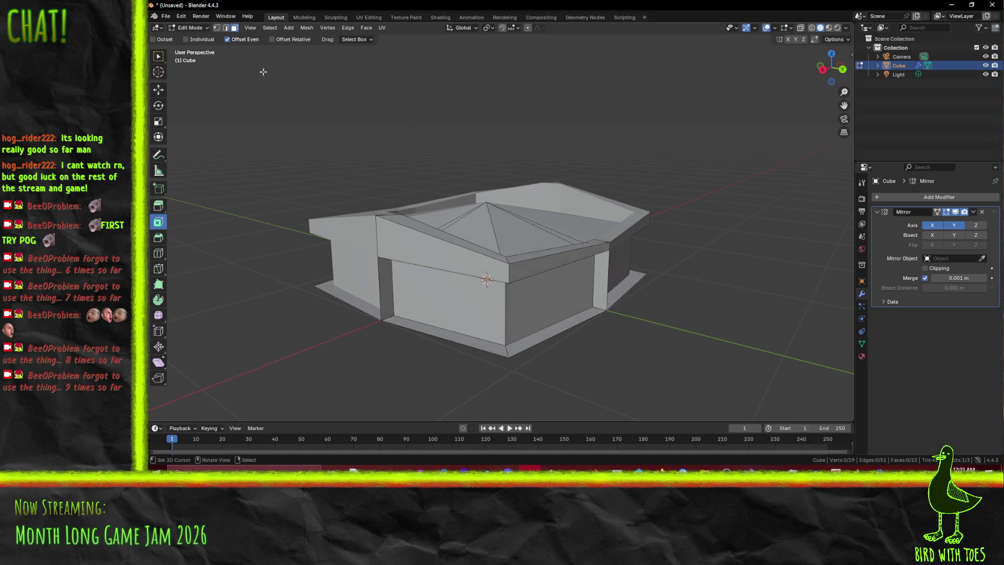
{"action": "key", "text": "c"}
- Delete the hull's lower side and bottom faces, opening its underside
{"action": "left_click_drag", "start_coordinate": [442, 324], "coordinate": [497, 294]}
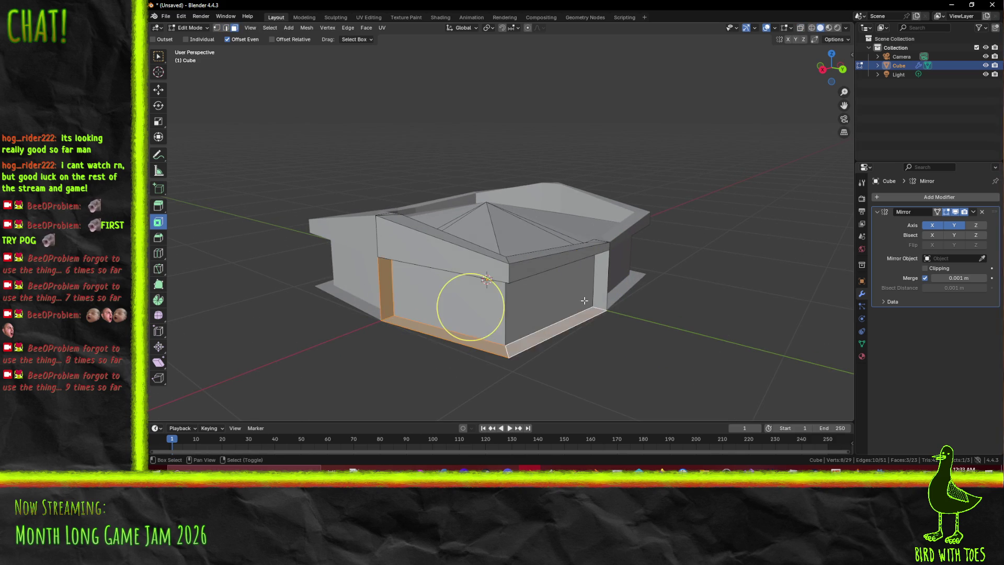
{"action": "key", "text": "x"}
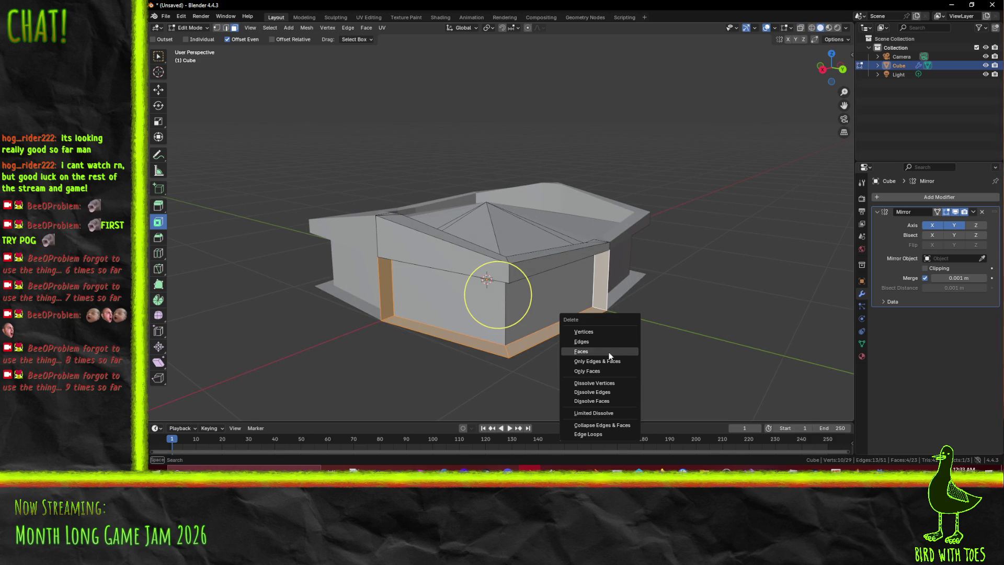
{"action": "left_click", "coordinate": [609, 353]}
{"action": "mouse_move", "coordinate": [586, 352]}
{"action": "middle_mouse_down"}
{"action": "mouse_move", "coordinate": [576, 323]}
{"action": "mouse_move", "coordinate": [554, 336]}
{"action": "mouse_move", "coordinate": [473, 267]}
{"action": "mouse_move", "coordinate": [486, 349]}
{"action": "mouse_move", "coordinate": [390, 297]}
{"action": "middle_mouse_up"}
- Delete the remaining bottom strip face and inspect the open underside
{"action": "left_click", "coordinate": [553, 336]}
{"action": "key", "text": "x"}
{"action": "left_click", "coordinate": [476, 270]}
{"action": "mouse_move", "coordinate": [476, 276]}
{"action": "middle_mouse_down"}
{"action": "mouse_move", "coordinate": [493, 260]}
{"action": "mouse_move", "coordinate": [458, 297]}
{"action": "mouse_move", "coordinate": [551, 317]}
{"action": "middle_mouse_up"}
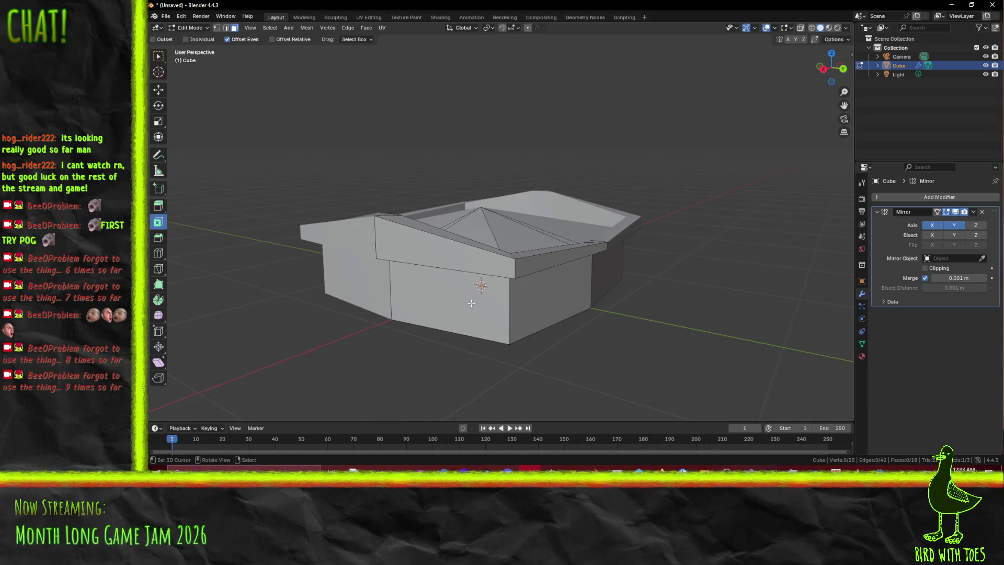
{"action": "middle_click_drag", "start_coordinate": [560, 337], "coordinate": [489, 316]}
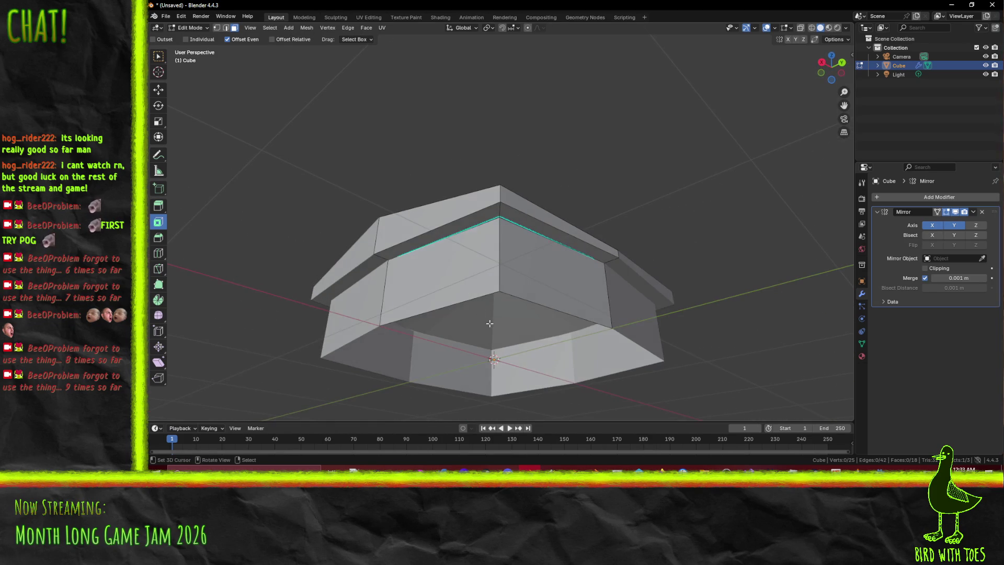
- Raise the roof's lower rim edge loop 0.3 m along Z in front view
{"action": "left_click", "coordinate": [466, 295]}
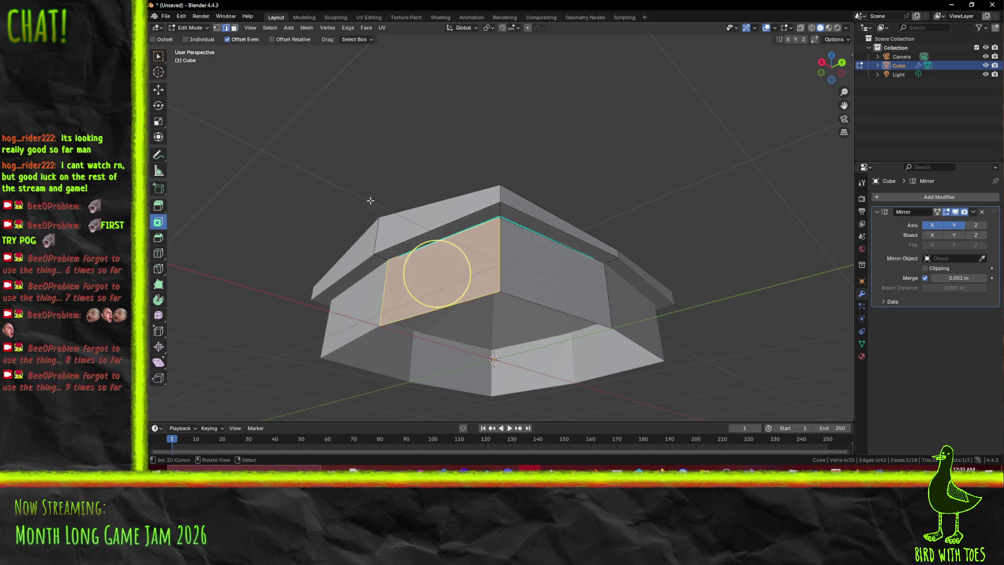
{"action": "key", "text": "alt+a"}
{"action": "left_click", "coordinate": [510, 291], "text": "alt"}
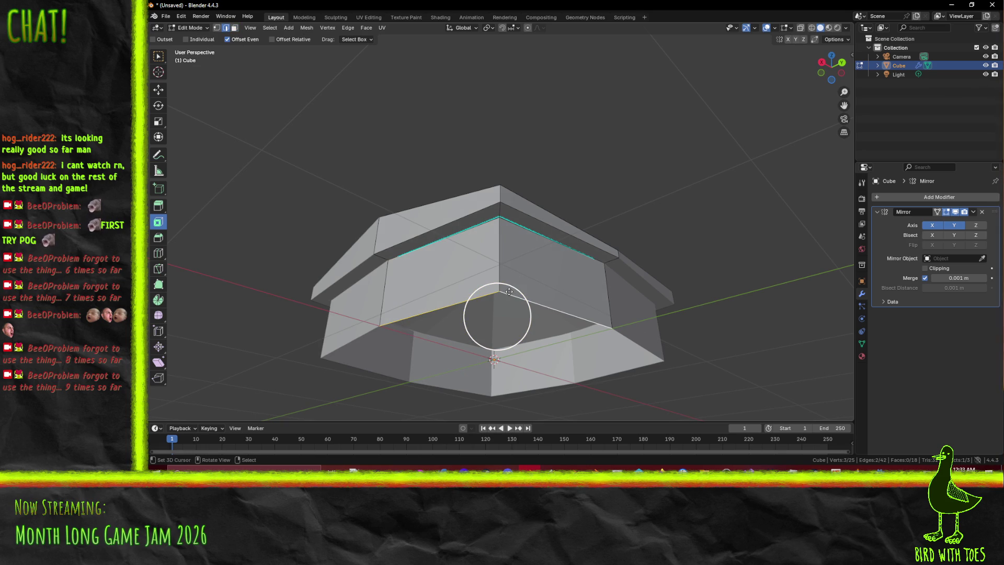
{"action": "key", "text": "KP_1"}
{"action": "middle_click_drag", "start_coordinate": [510, 325], "coordinate": [420, 287], "text": "shift"}
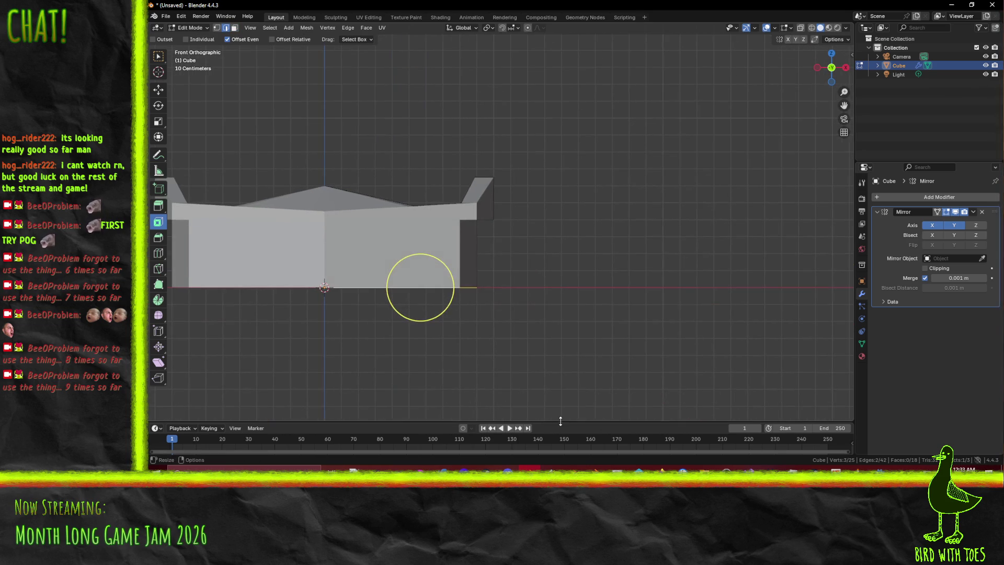
{"action": "key", "text": "g"}
{"action": "key", "text": "z"}
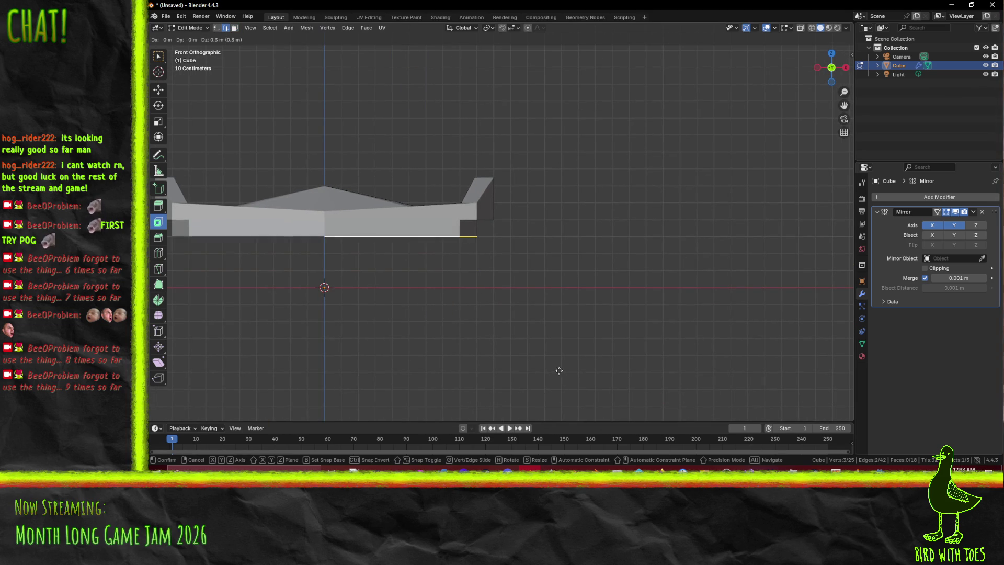
{"action": "left_click", "coordinate": [556, 364], "text": "ctrl"}
- Extrude the rim edges downward twice (0.2 m, then 0.1 m) into stepped walls
{"action": "key", "text": "e"}
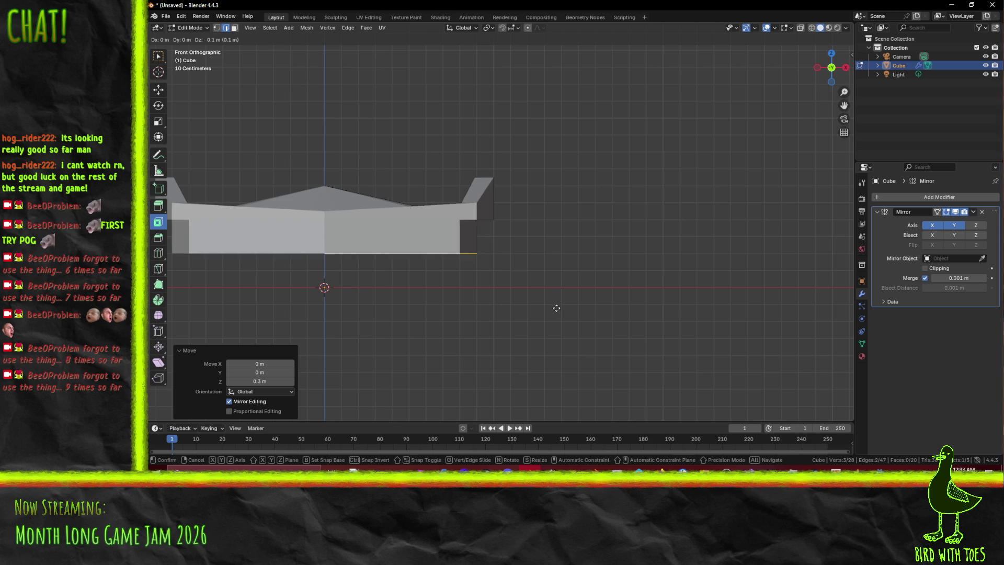
{"action": "left_click", "coordinate": [556, 320], "text": "ctrl"}
{"action": "key", "text": "e"}
{"action": "left_click", "coordinate": [556, 291], "text": "ctrl"}
{"action": "mouse_move", "coordinate": [557, 291]}
{"action": "middle_mouse_down"}
{"action": "mouse_move", "coordinate": [487, 326]}
{"action": "mouse_move", "coordinate": [410, 321]}
{"action": "mouse_move", "coordinate": [388, 245]}
{"action": "middle_mouse_up"}
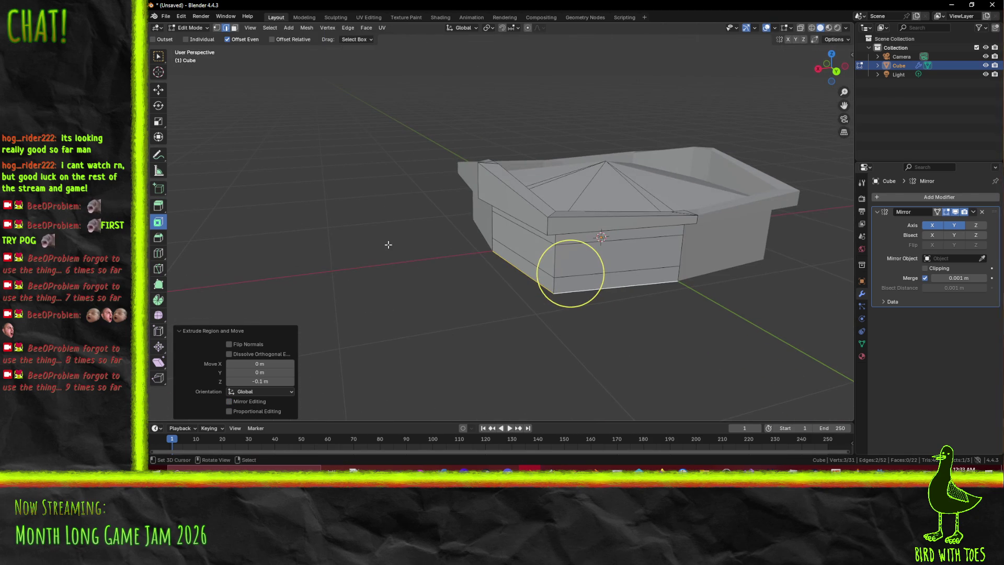
- Select the left side and front wall faces for the ledge
{"action": "left_click", "coordinate": [235, 27]}
{"action": "left_click", "coordinate": [520, 240]}
{"action": "left_click", "coordinate": [571, 245], "text": "shift"}
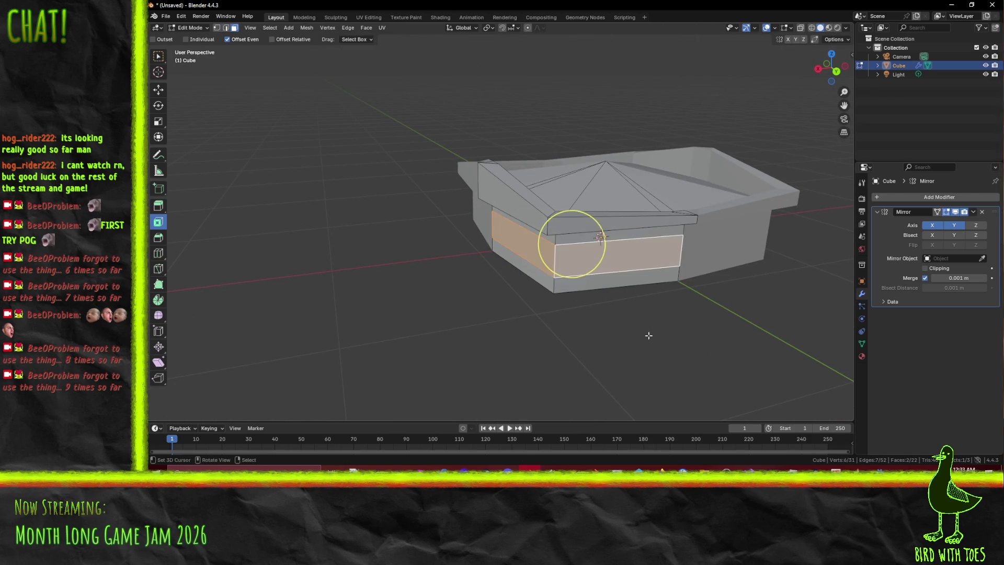
- Extrude the side faces in place and scale them, then view the hull in wireframe
{"action": "key", "text": "KP_7"}
{"action": "key", "text": "e"}
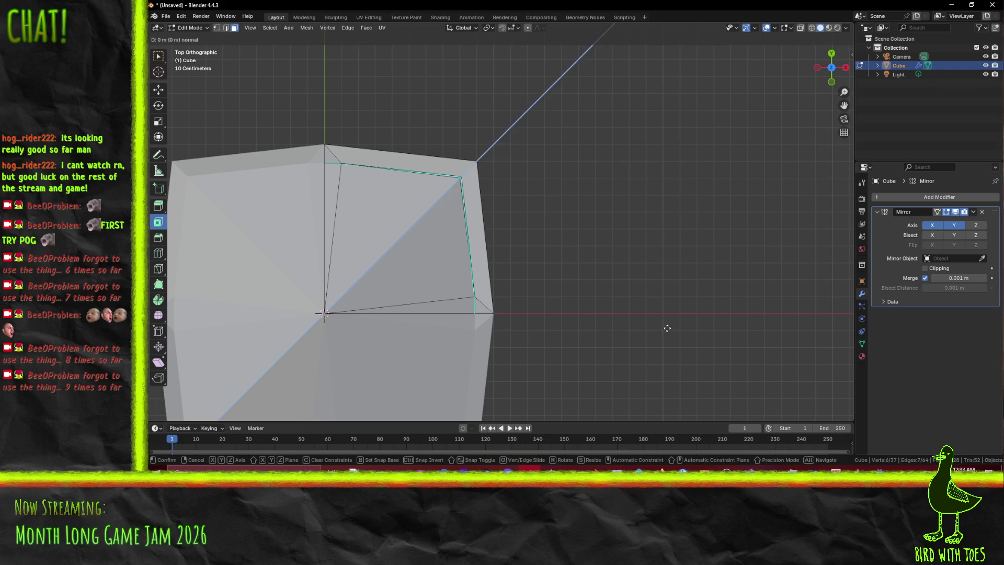
{"action": "key", "text": "Escape"}
{"action": "key", "text": "s"}
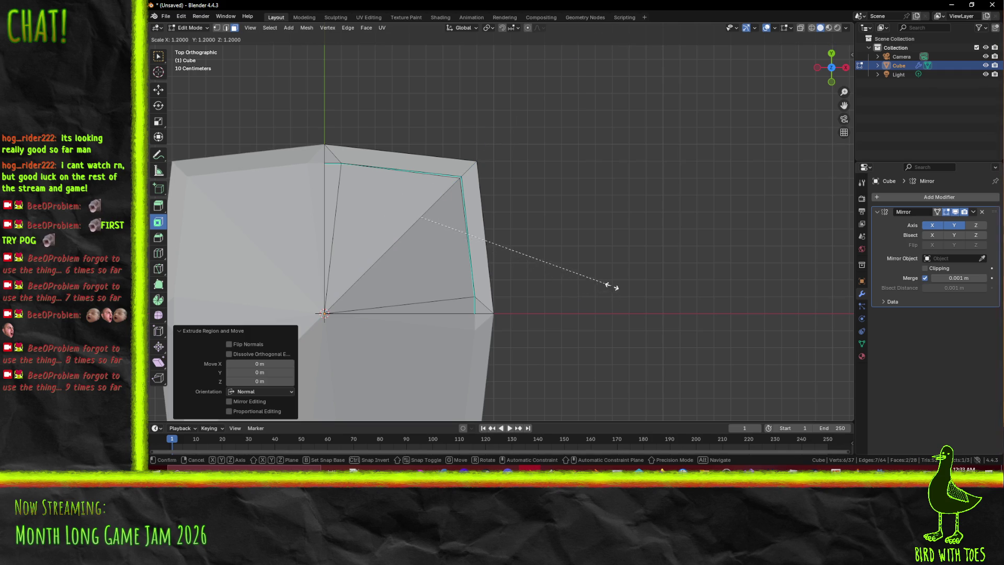
{"action": "key", "text": "Escape"}
{"action": "key", "text": "z"}
{"action": "left_click", "coordinate": [529, 287]}
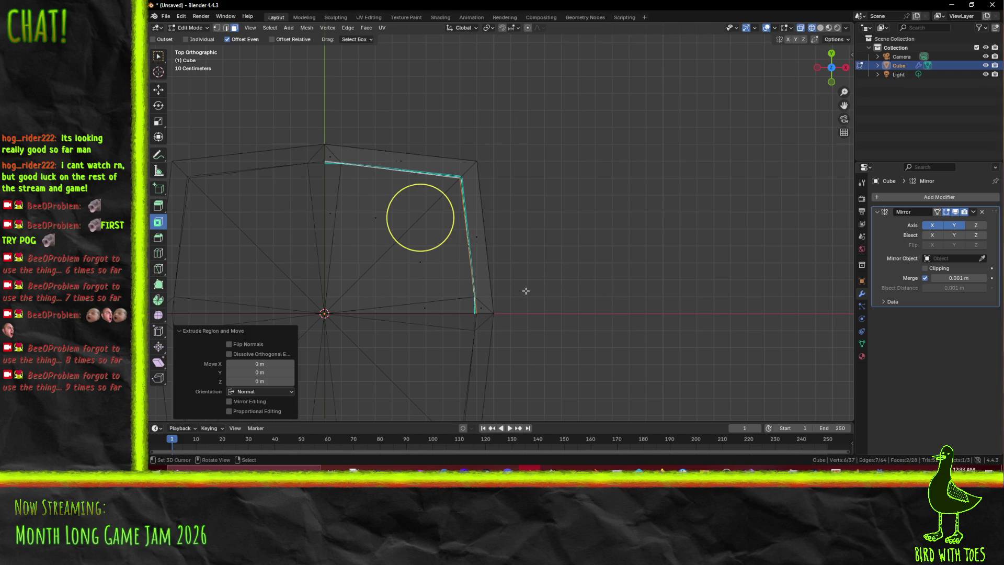
- Extrude the ledge edges outward 0.1 m and return to solid shading
{"action": "key", "text": "e"}
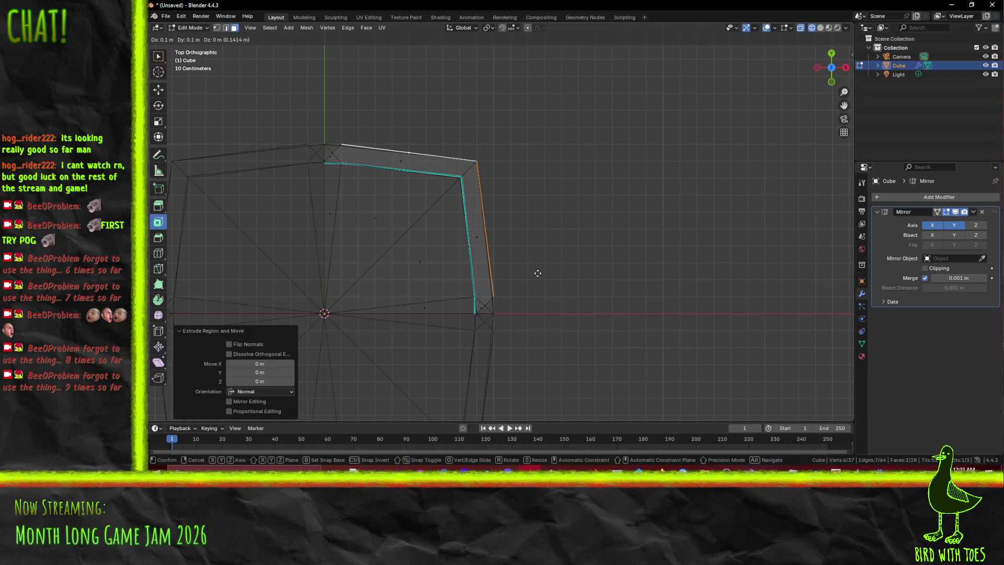
{"action": "left_click", "coordinate": [442, 197]}
{"action": "middle_click_drag", "start_coordinate": [470, 204], "coordinate": [495, 225]}
{"action": "key", "text": "z"}
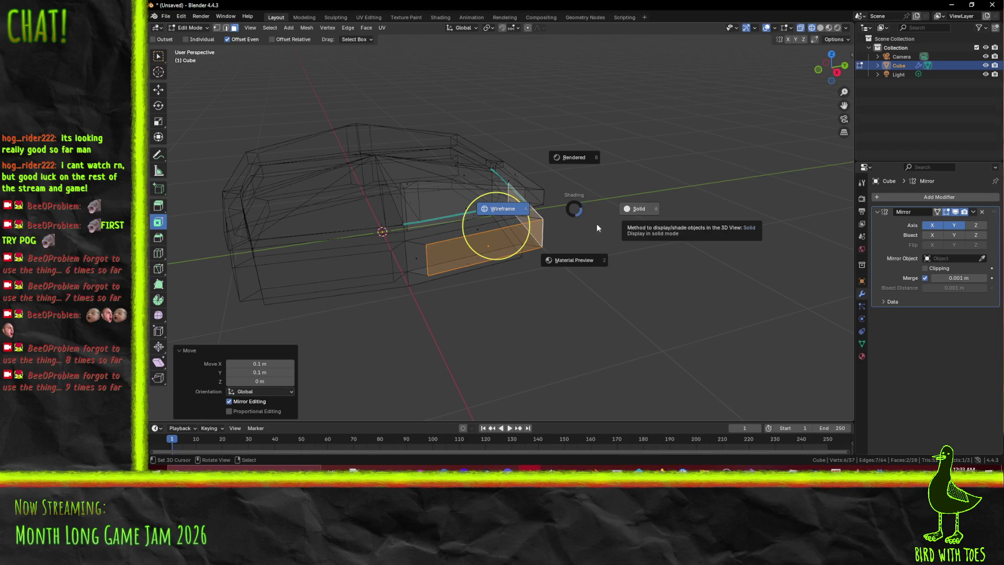
{"action": "left_click", "coordinate": [628, 209]}
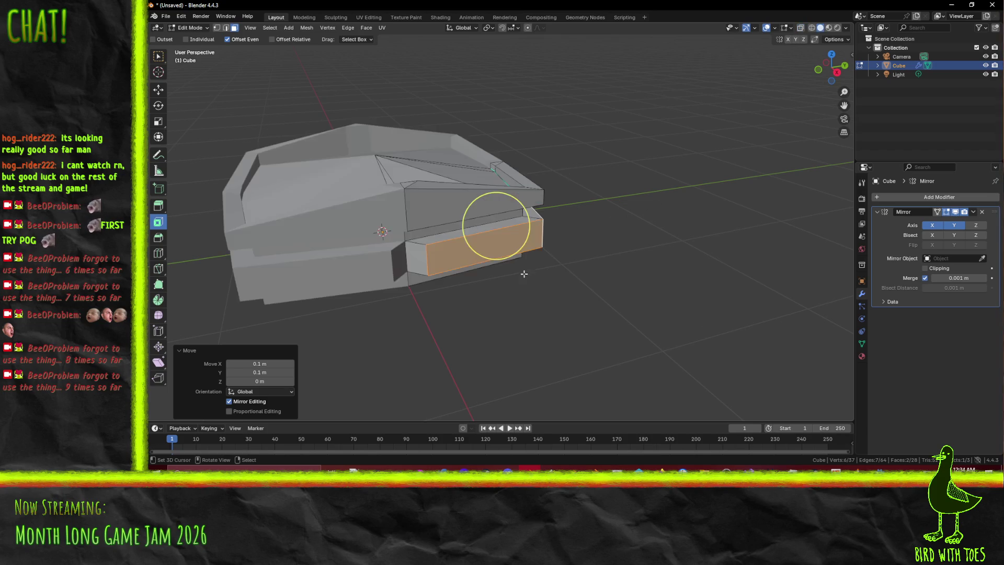
- Delete the side ledge's small end face, leaving an opening
{"action": "left_click", "coordinate": [410, 260]}
{"action": "middle_click_drag", "start_coordinate": [414, 258], "coordinate": [471, 247]}
{"action": "key", "text": "x"}
{"action": "left_click", "coordinate": [480, 233]}
{"action": "scroll", "coordinate": [480, 233], "scroll_direction": "down", "scroll_amount": 4}
{"action": "mouse_move", "coordinate": [481, 232]}
{"action": "middle_mouse_down"}
{"action": "mouse_move", "coordinate": [529, 266]}
{"action": "mouse_move", "coordinate": [439, 235]}
{"action": "middle_mouse_up"}
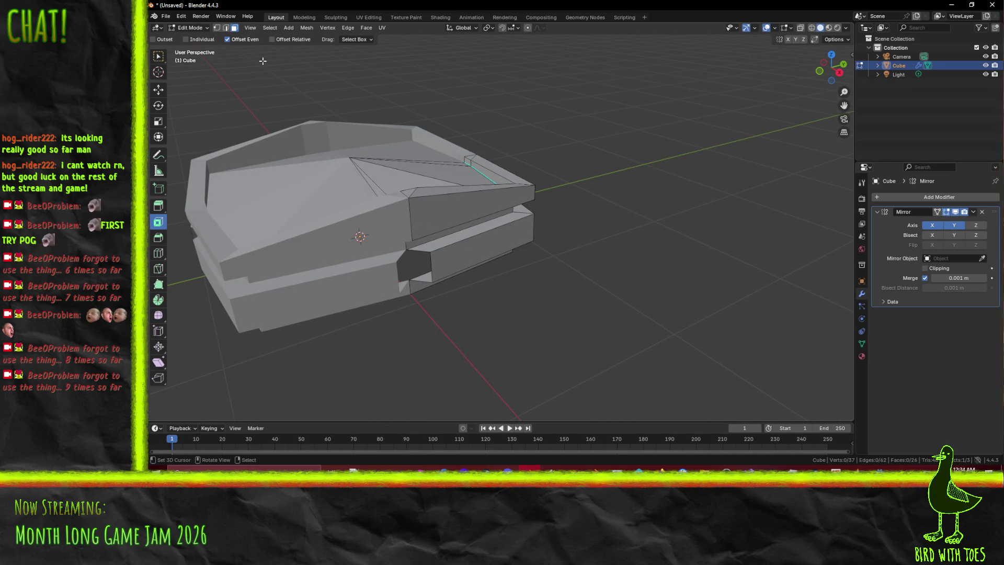
- In edge mode, begin squashing the ledge edges to 0.5 along Z
{"action": "left_click", "coordinate": [225, 28]}
{"action": "middle_click_drag", "start_coordinate": [482, 235], "coordinate": [594, 286]}
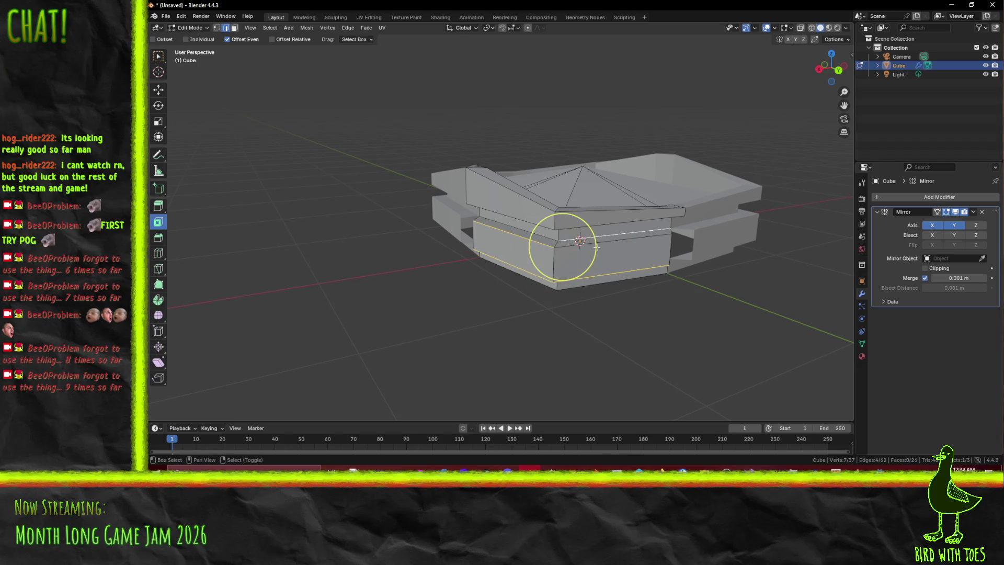
{"action": "mouse_move", "coordinate": [593, 287]}
{"action": "middle_mouse_down"}
{"action": "mouse_move", "coordinate": [657, 297]}
{"action": "mouse_move", "coordinate": [698, 237]}
{"action": "middle_mouse_up"}
{"action": "key", "text": "s"}
{"action": "key", "text": "z"}
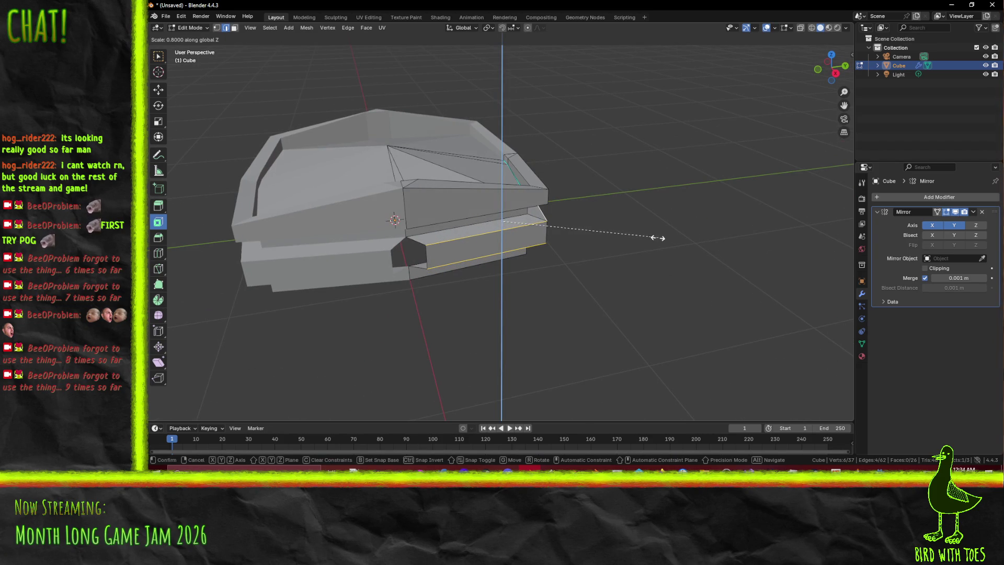
- Confirm the ledge flattening and add a horizontal loop cut across the front block
{"action": "left_click", "coordinate": [601, 229]}
{"action": "middle_click_drag", "start_coordinate": [593, 232], "coordinate": [396, 266]}
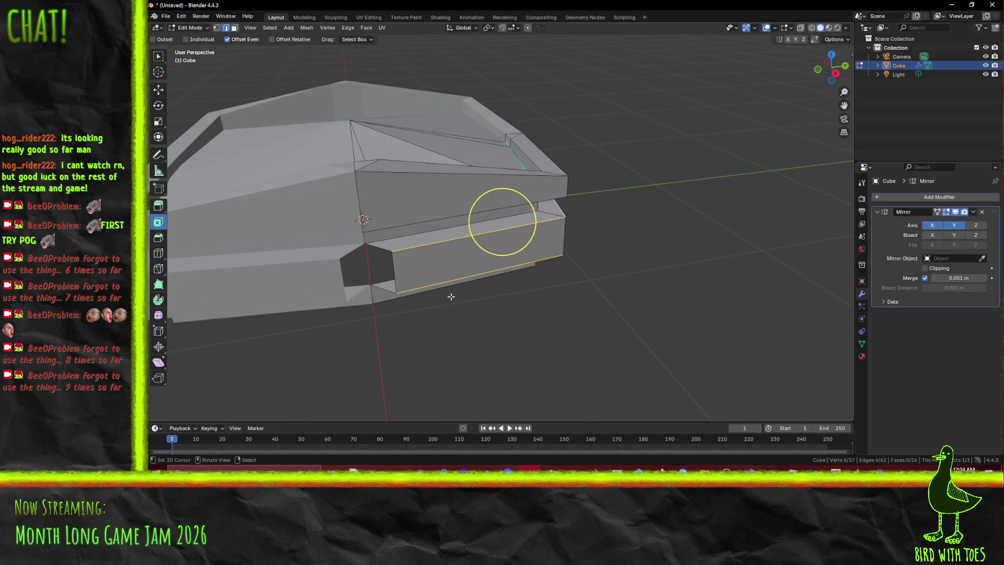
{"action": "key", "text": "alt+a"}
{"action": "key", "text": "ctrl+r"}
{"action": "left_click", "coordinate": [409, 274]}
{"action": "right_click", "coordinate": [409, 271]}
- Scale the ledge band's edges to 0.75 height along Z
{"action": "left_click", "coordinate": [471, 240]}
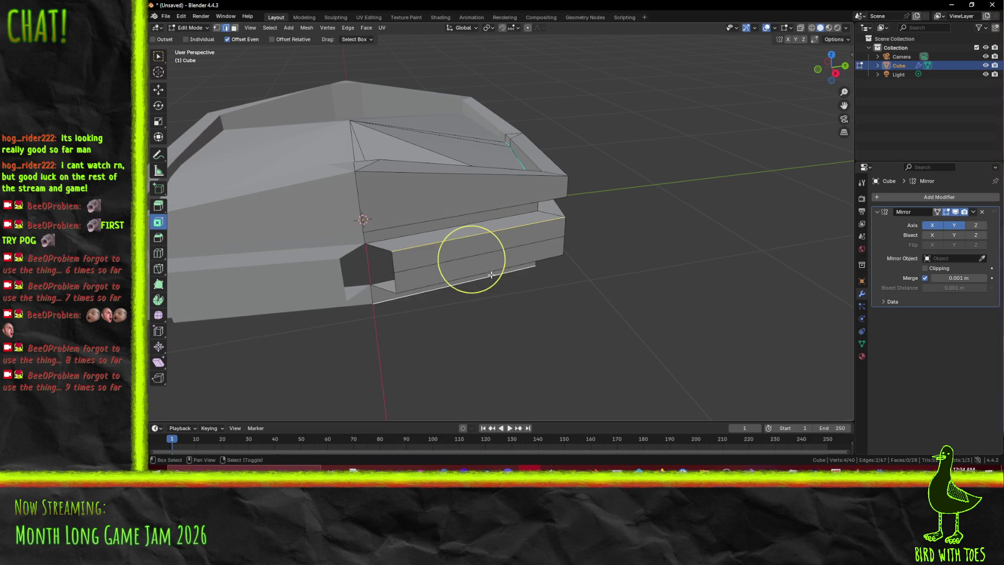
{"action": "mouse_move", "coordinate": [486, 260]}
{"action": "middle_mouse_down"}
{"action": "mouse_move", "coordinate": [572, 267]}
{"action": "mouse_move", "coordinate": [612, 290]}
{"action": "middle_mouse_up"}
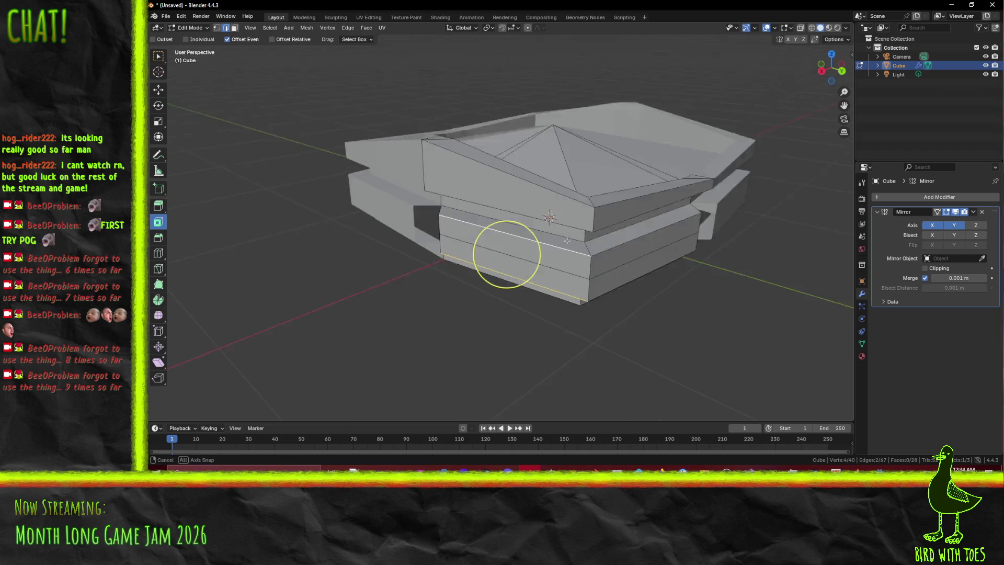
{"action": "left_click", "coordinate": [616, 292], "text": "shift"}
{"action": "key", "text": "s"}
{"action": "key", "text": "z"}
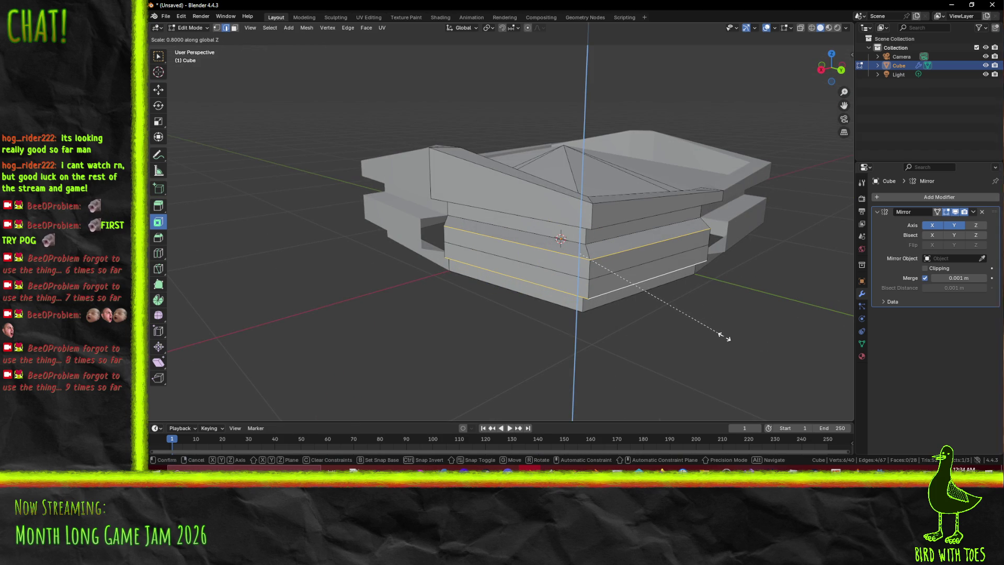
{"action": "left_click", "coordinate": [655, 302]}
{"action": "middle_click_drag", "start_coordinate": [655, 301], "coordinate": [744, 311]}
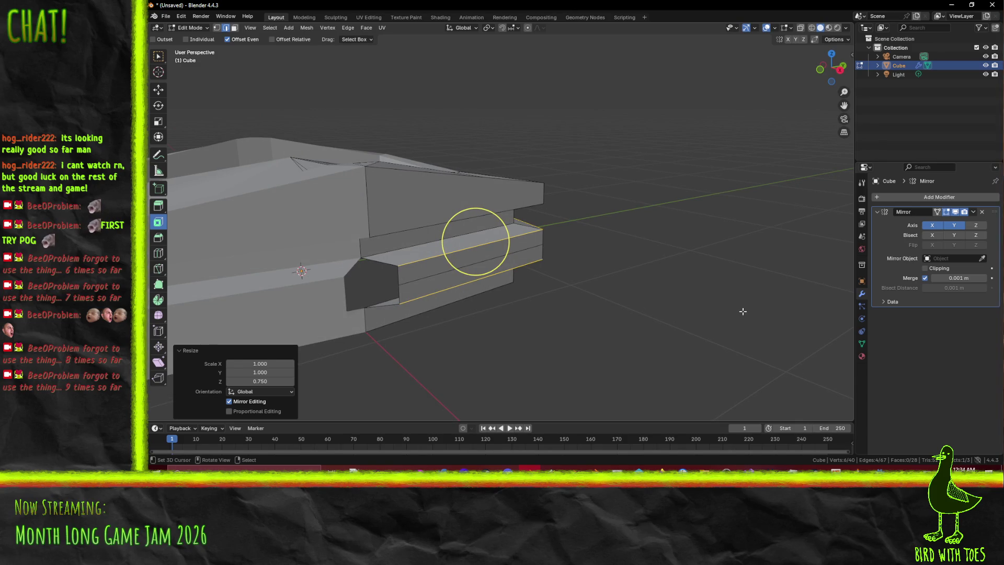
- Try horizontal scaling of the ledge edges with a different pivot point, cancelling each attempt
{"action": "key", "text": "s"}
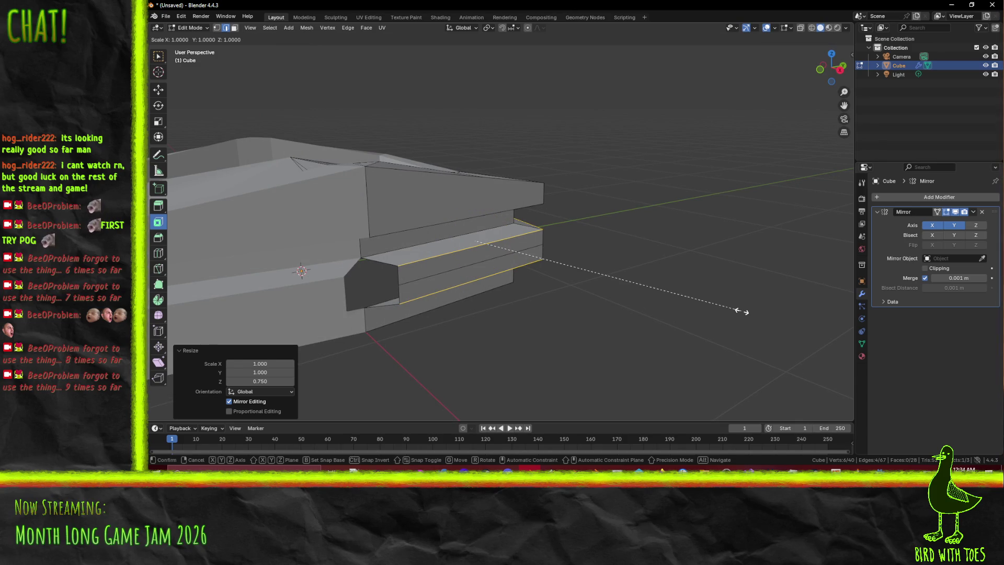
{"action": "key", "text": "shift+z"}
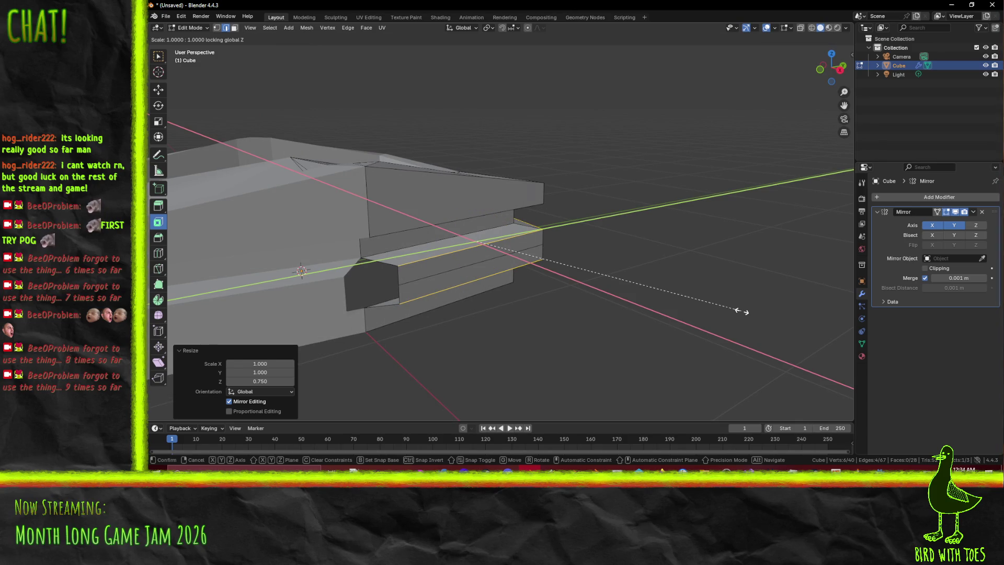
{"action": "key", "text": "Escape"}
{"action": "middle_click_drag", "start_coordinate": [735, 307], "coordinate": [629, 169]}
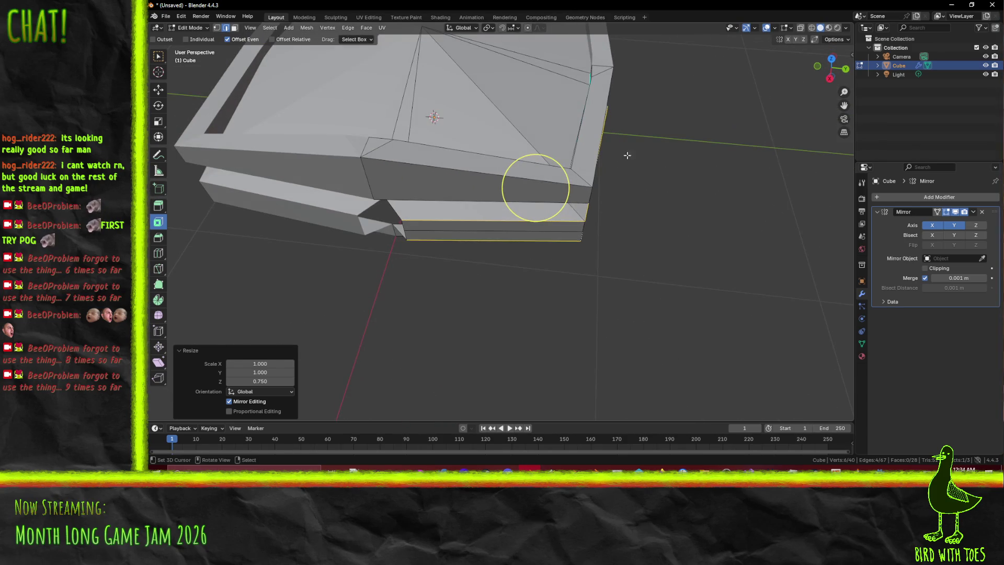
{"action": "left_click", "coordinate": [495, 29]}
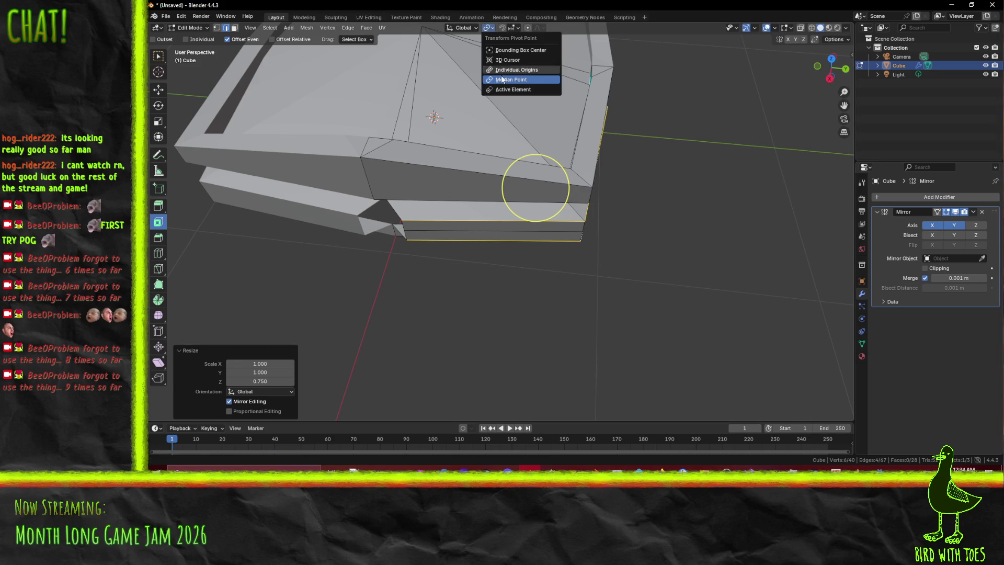
{"action": "left_click", "coordinate": [526, 51]}
{"action": "key", "text": "s"}
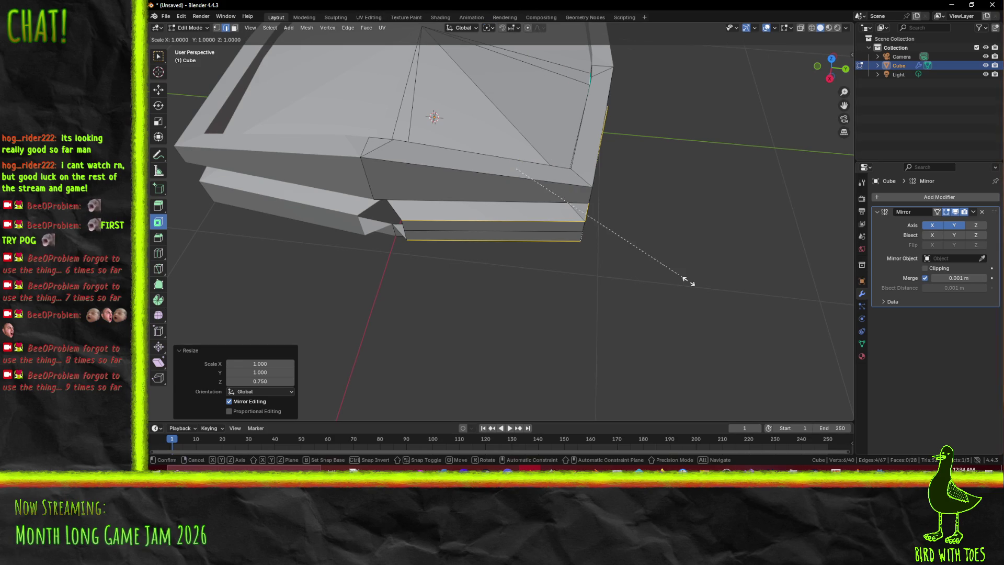
{"action": "key", "text": "shift+x"}
{"action": "right_click", "coordinate": [687, 280]}
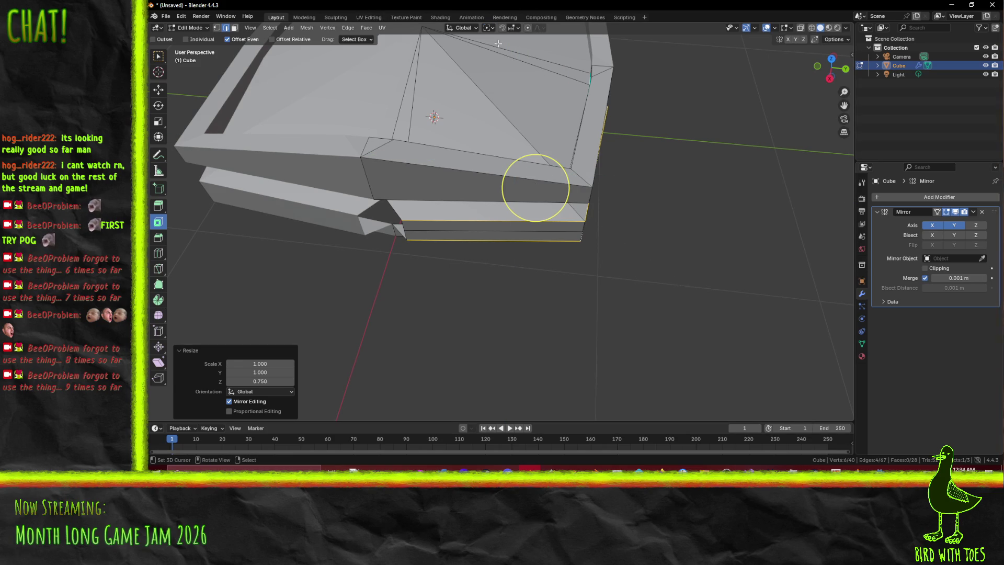
- With a new pivot, shrink the ledge edges to 0.91 along X and Y toward the hull
{"action": "left_click", "coordinate": [492, 29]}
{"action": "left_click", "coordinate": [518, 61]}
{"action": "key", "text": "s"}
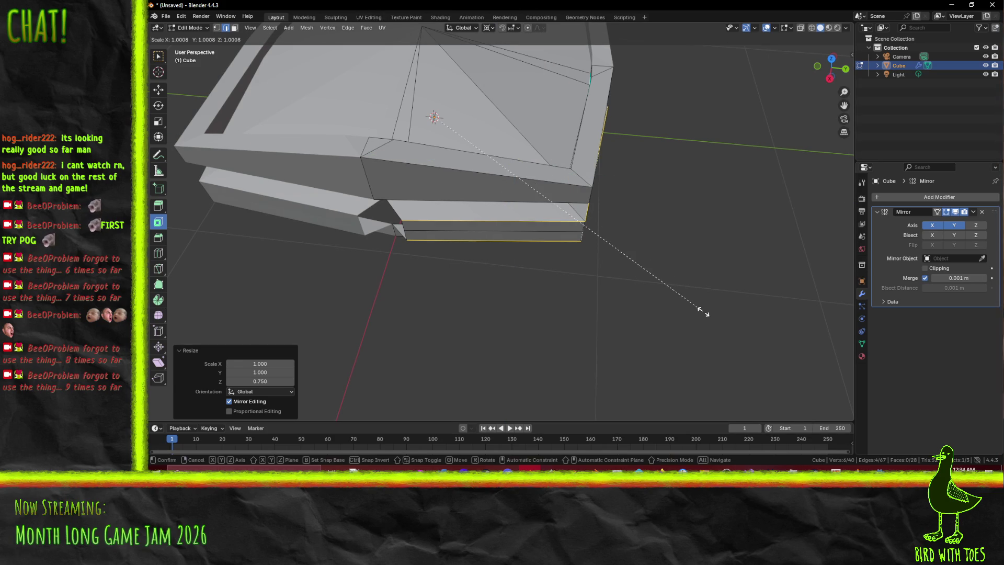
{"action": "key", "text": "shift+x"}
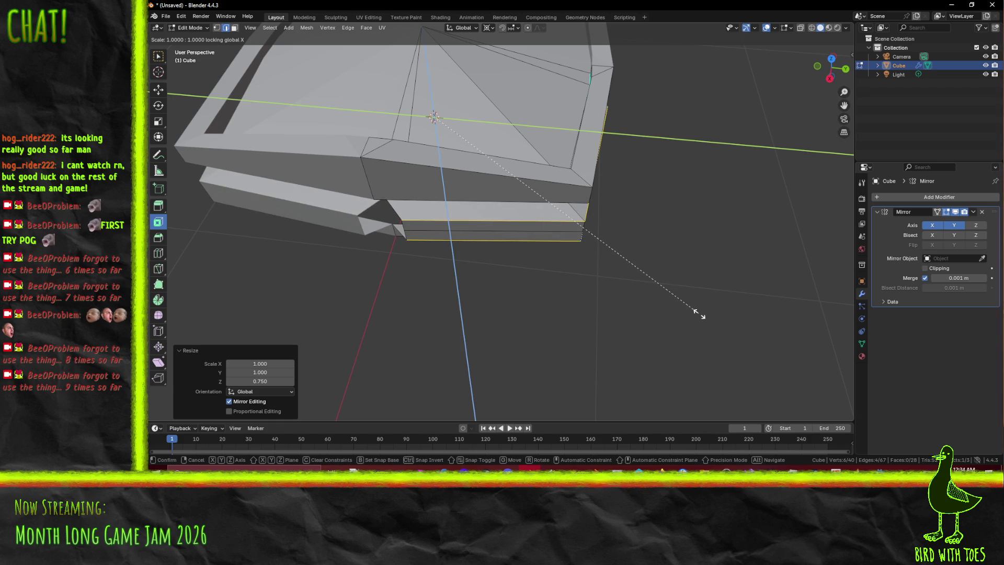
{"action": "key", "text": "shift+z"}
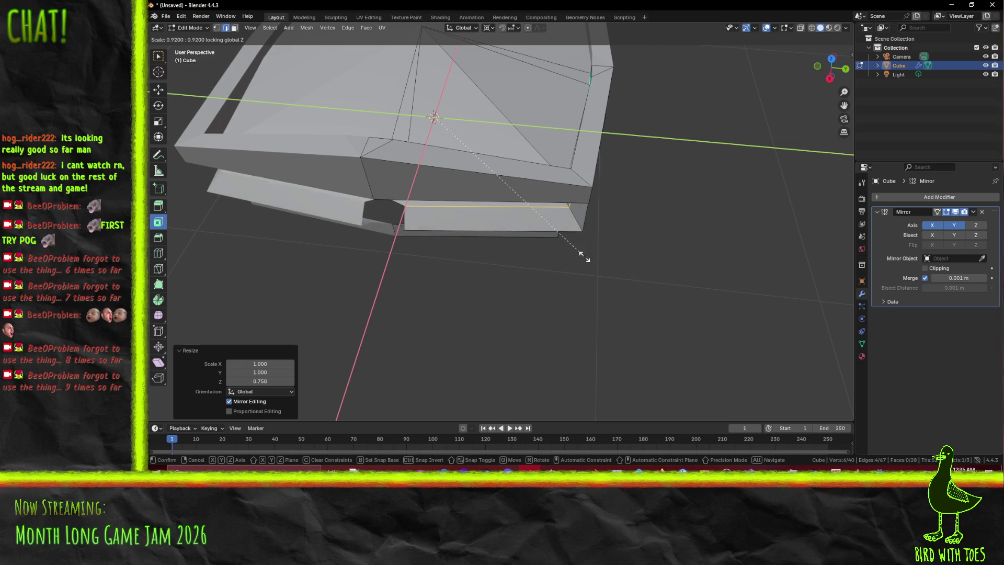
{"action": "left_click", "coordinate": [557, 234]}
{"action": "middle_click_drag", "start_coordinate": [520, 180], "coordinate": [420, 268]}
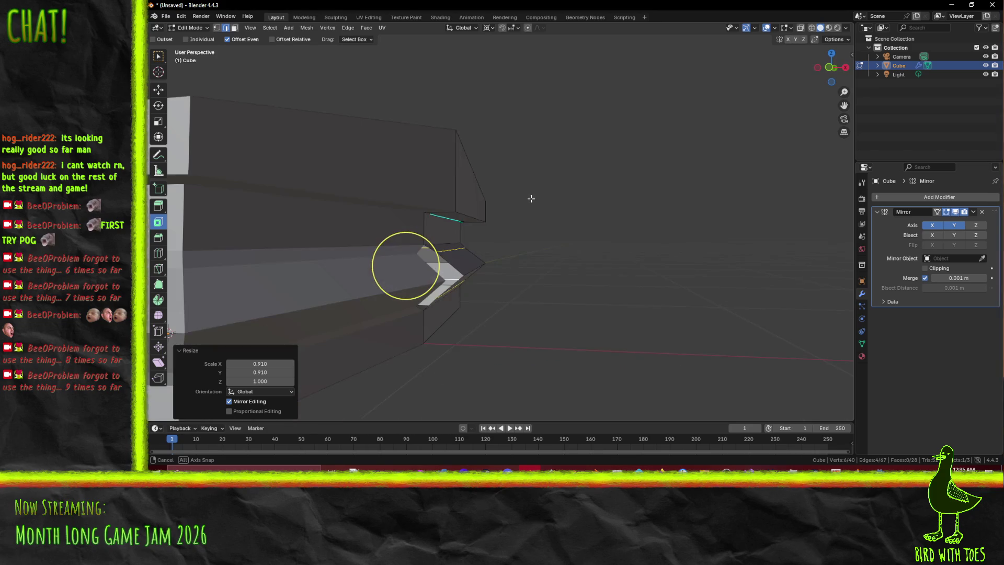
- Undo the 0.91 shrink and rescale the ledge edges to 0.95 along X and Y
{"action": "middle_click_drag", "start_coordinate": [421, 267], "coordinate": [406, 266]}
{"action": "key", "text": "ctrl+z"}
{"action": "key", "text": "s"}
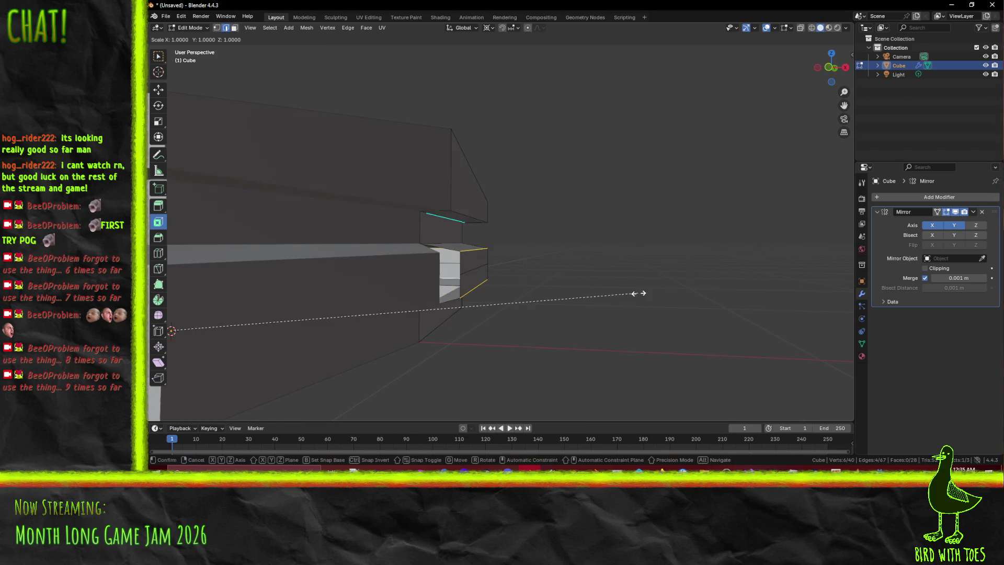
{"action": "key", "text": "shift+z"}
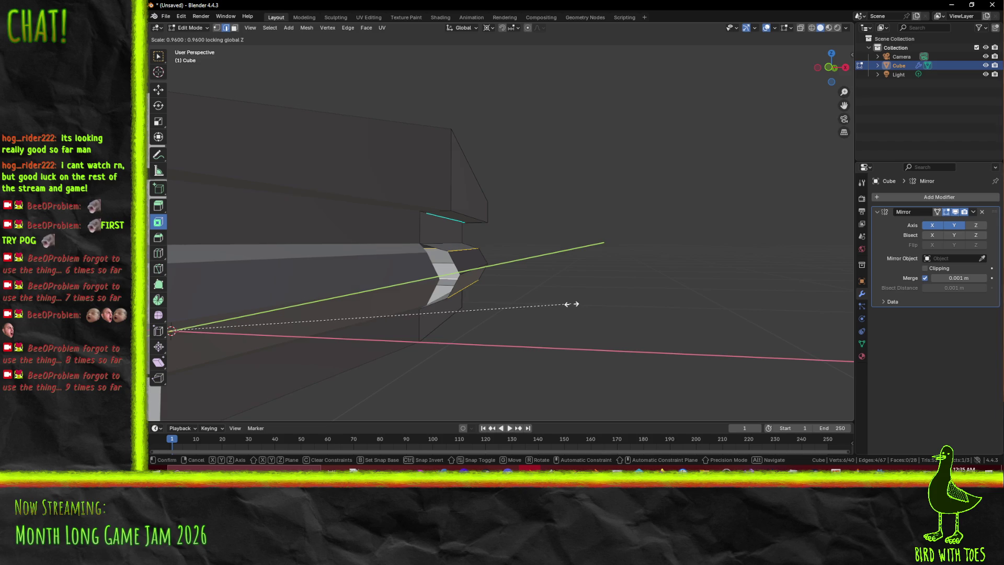
{"action": "left_click", "coordinate": [532, 299]}
{"action": "mouse_move", "coordinate": [448, 246]}
{"action": "middle_mouse_down"}
{"action": "mouse_move", "coordinate": [601, 269]}
{"action": "mouse_move", "coordinate": [640, 253]}
{"action": "middle_mouse_up"}
{"action": "left_click", "coordinate": [639, 246], "text": "alt"}
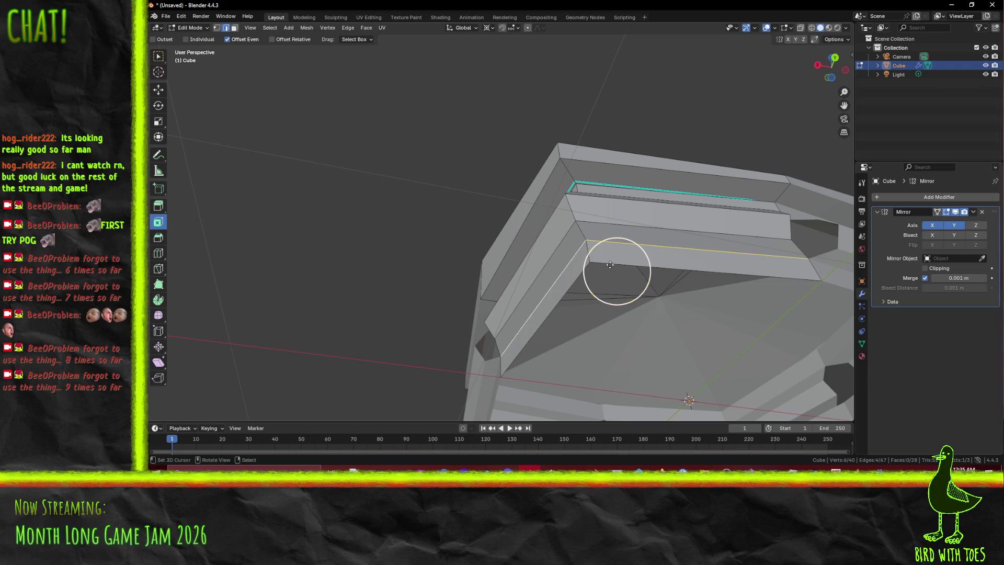
- Mark the ledge's edge loop as sharp via F3
{"action": "key", "text": "F3"}
{"action": "left_click", "coordinate": [704, 295]}
{"action": "mouse_move", "coordinate": [703, 297]}
{"action": "middle_mouse_down"}
{"action": "mouse_move", "coordinate": [525, 301]}
{"action": "mouse_move", "coordinate": [495, 317]}
{"action": "mouse_move", "coordinate": [505, 314]}
{"action": "middle_mouse_up"}
- Set the two ledge-end vertices' Y to 0 from the N sidebar in side view
{"action": "left_click", "coordinate": [216, 28]}
{"action": "left_click", "coordinate": [403, 270]}
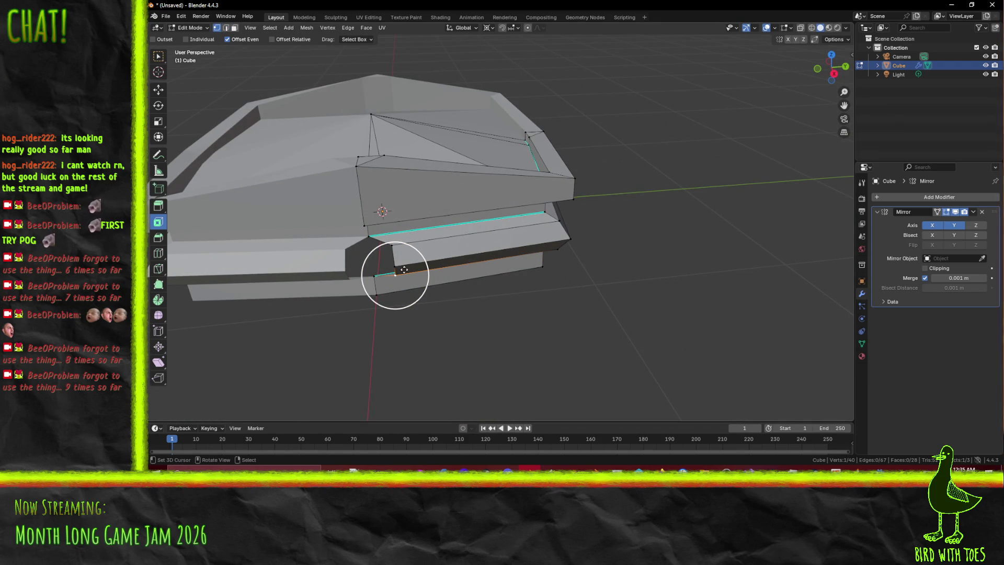
{"action": "key", "text": "KP_3"}
{"action": "scroll", "coordinate": [404, 270], "scroll_direction": "up", "scroll_amount": 2}
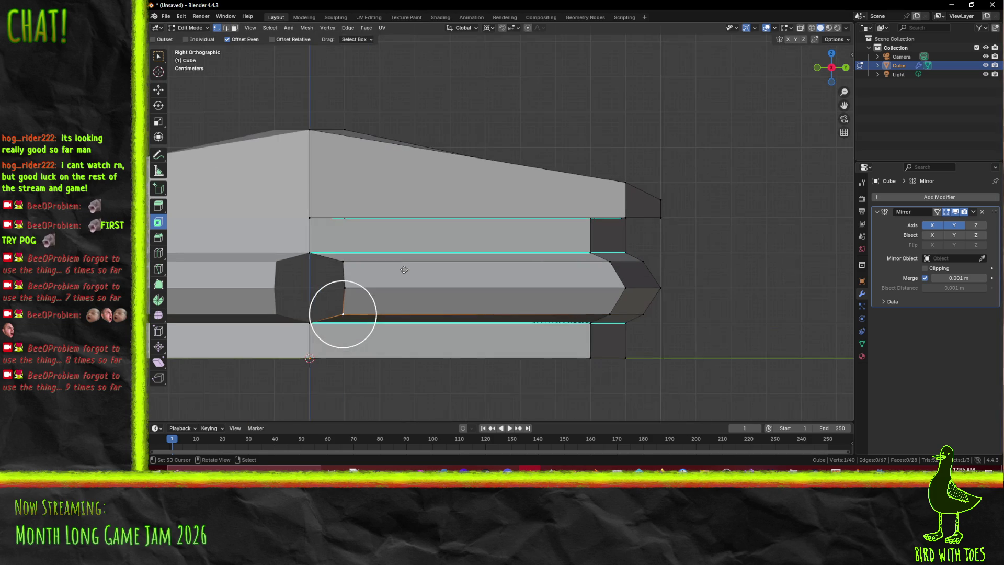
{"action": "left_click", "coordinate": [343, 263], "text": "shift"}
{"action": "key", "text": "n"}
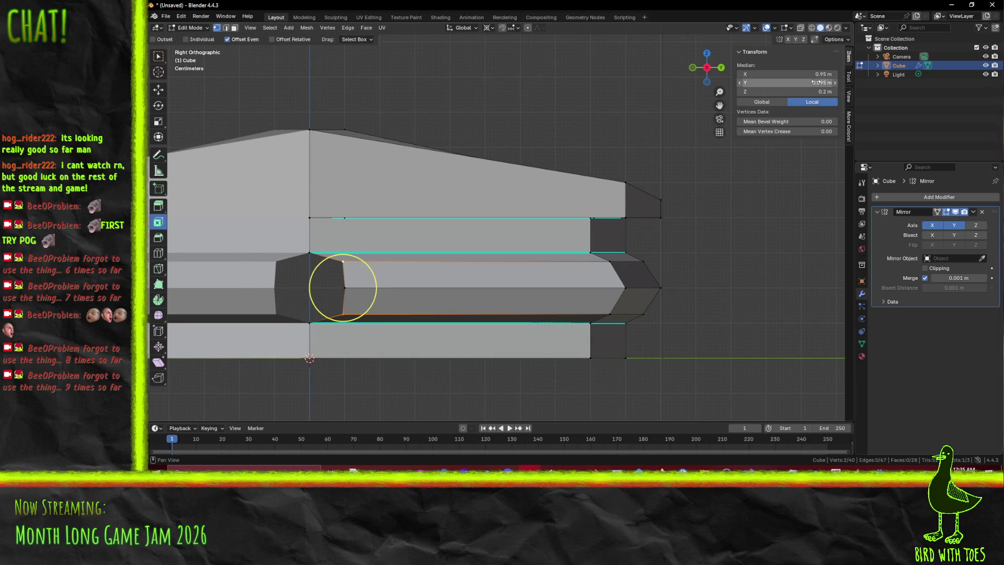
{"action": "type", "text": "0"}
{"action": "key", "text": "Return"}
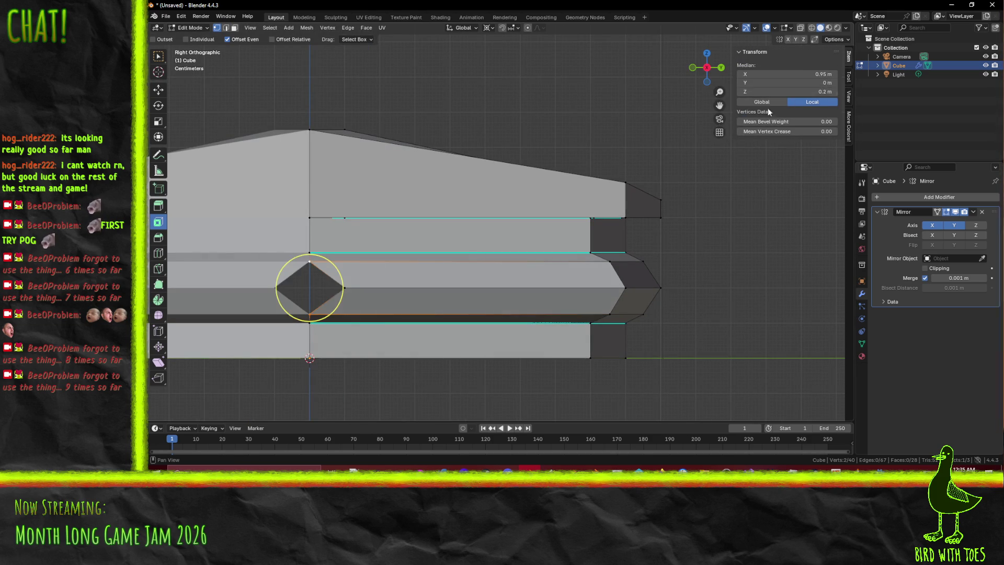
{"action": "key", "text": "alt+a"}
- Set the diamond-tip vertex to Y 0 and X 0
{"action": "key", "text": "c"}
{"action": "left_click", "coordinate": [344, 287]}
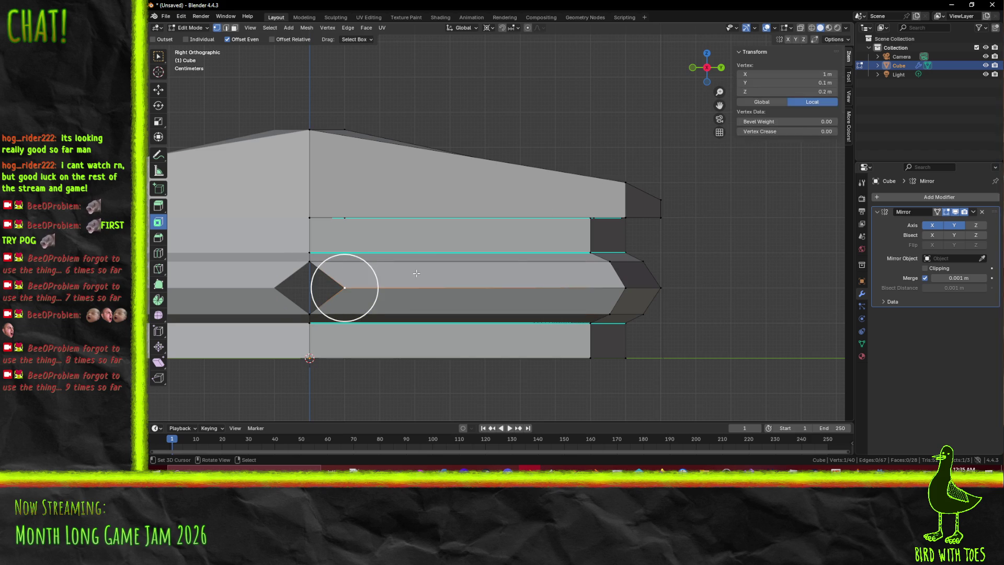
{"action": "left_click", "coordinate": [821, 82]}
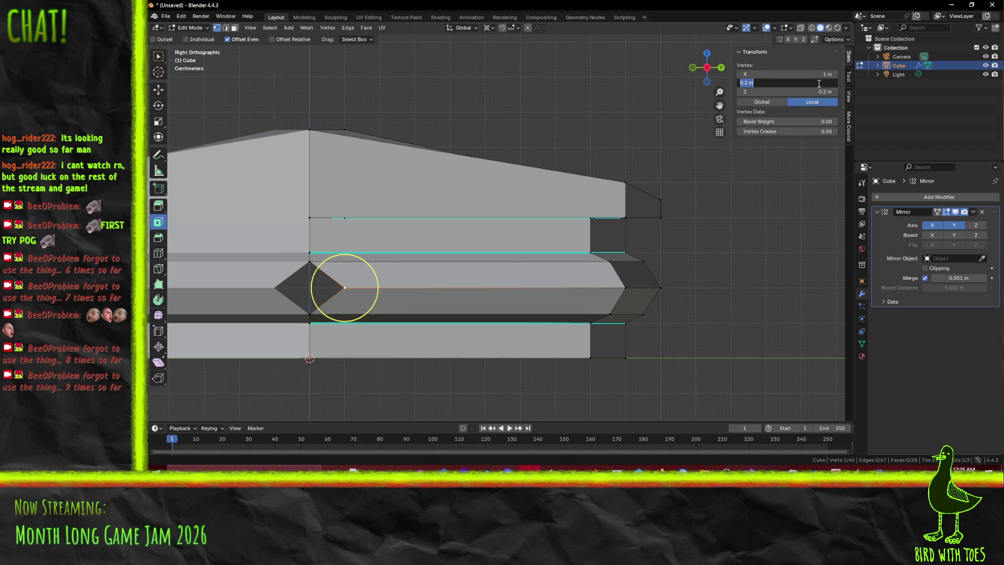
{"action": "type", "text": "0"}
{"action": "key", "text": "Return"}
{"action": "mouse_move", "coordinate": [471, 259]}
{"action": "middle_mouse_down"}
{"action": "mouse_move", "coordinate": [665, 205]}
{"action": "mouse_move", "coordinate": [604, 221]}
{"action": "middle_mouse_up"}
{"action": "left_click", "coordinate": [605, 221]}
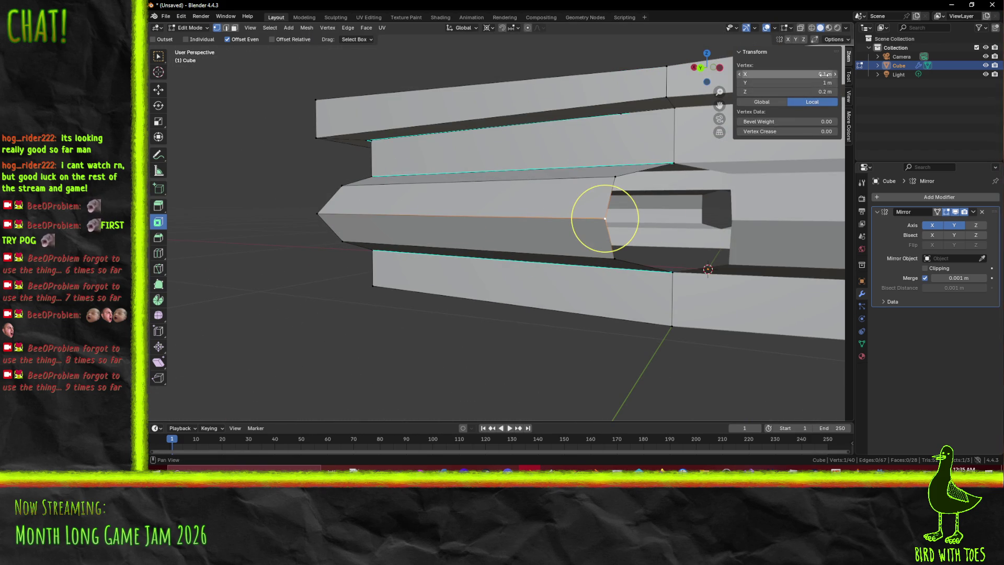
{"action": "left_click", "coordinate": [823, 74]}
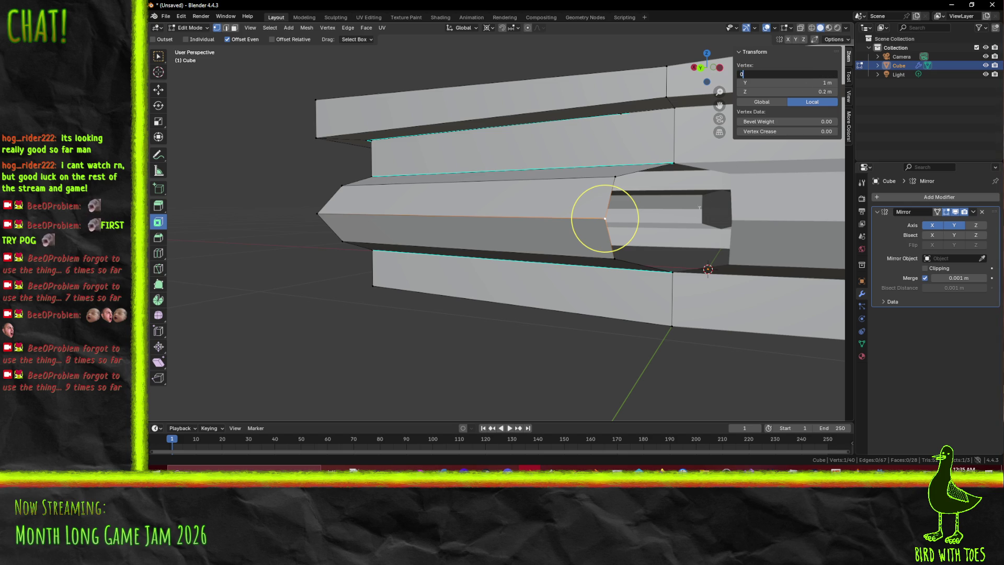
{"action": "key", "text": "Return"}
- Zero the X of the top and bottom end vertices, then select the whole mesh
{"action": "left_click", "coordinate": [617, 254]}
{"action": "left_click", "coordinate": [617, 184], "text": "shift"}
{"action": "left_click", "coordinate": [810, 76]}
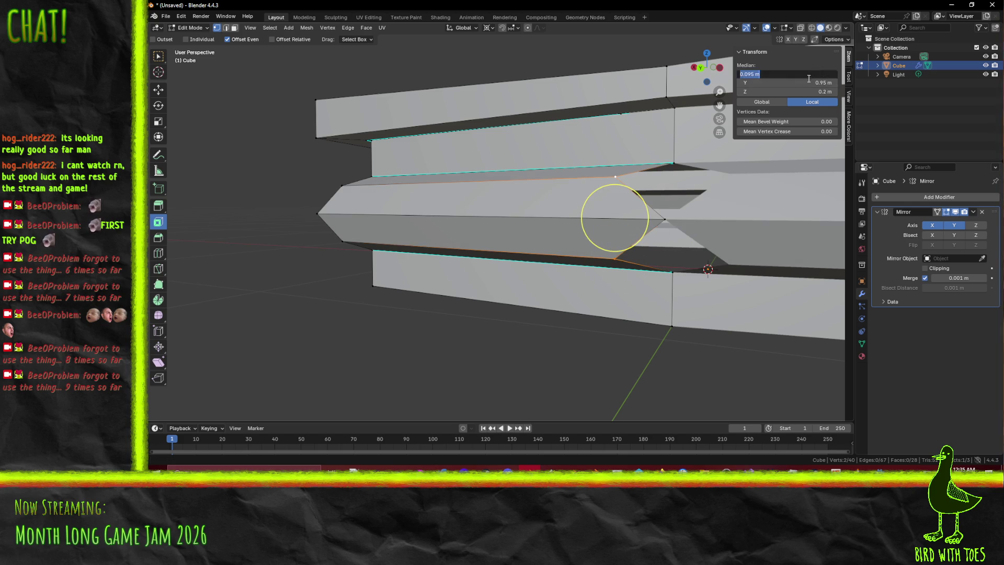
{"action": "type", "text": "0"}
{"action": "key", "text": "Return"}
{"action": "scroll", "coordinate": [540, 217], "scroll_direction": "down", "scroll_amount": 3}
{"action": "middle_click_drag", "start_coordinate": [541, 217], "coordinate": [589, 202]}
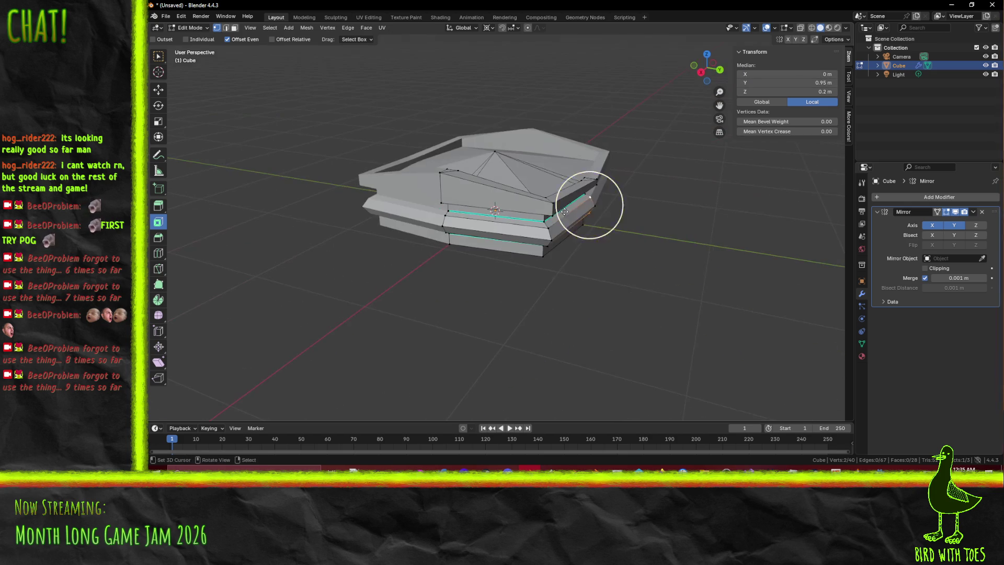
{"action": "key", "text": "alt+a"}
{"action": "key", "text": "a"}
{"action": "mouse_move", "coordinate": [672, 212]}
{"action": "middle_mouse_down"}
{"action": "mouse_move", "coordinate": [587, 201]}
{"action": "mouse_move", "coordinate": [637, 222]}
{"action": "mouse_move", "coordinate": [600, 224]}
{"action": "middle_mouse_up"}
- Select the whole hull mesh and apply the shading command from the F3 search, then inspect it
{"action": "key", "text": "alt+a"}
{"action": "key", "text": "a"}
{"action": "key", "text": "F3"}
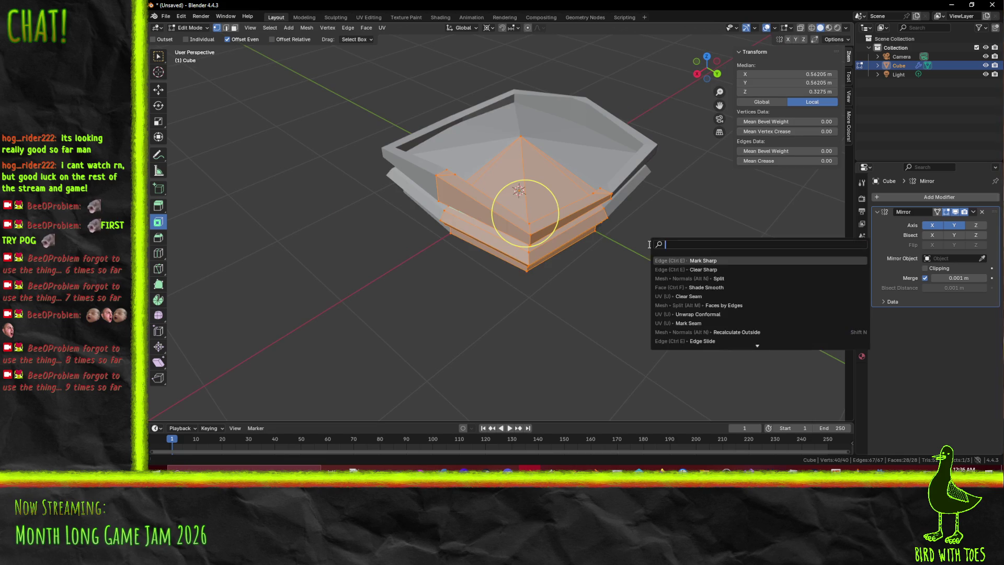
{"action": "type", "text": "shade"}
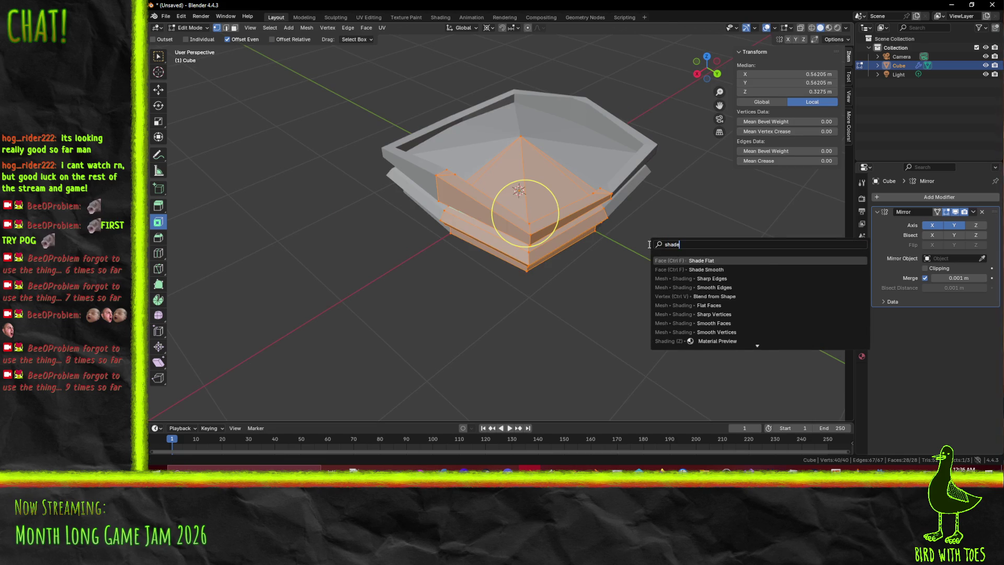
{"action": "left_click", "coordinate": [679, 261]}
{"action": "key", "text": "Tab"}
{"action": "mouse_move", "coordinate": [597, 281]}
{"action": "middle_mouse_down"}
{"action": "mouse_move", "coordinate": [522, 239]}
{"action": "mouse_move", "coordinate": [664, 258]}
{"action": "middle_mouse_up"}
- Paint-select the hull faces and recalculate their normals outward, then view the whole object
{"action": "key", "text": "Tab"}
{"action": "key", "text": "c"}
{"action": "left_click_drag", "start_coordinate": [520, 196], "coordinate": [538, 182]}
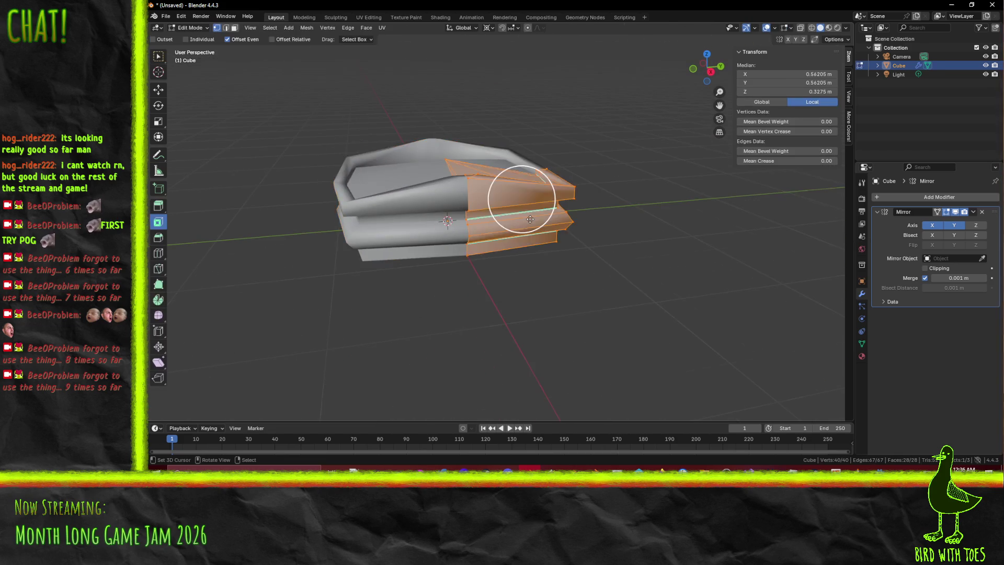
{"action": "scroll", "coordinate": [537, 182], "scroll_direction": "up", "scroll_amount": 2}
{"action": "middle_click_drag", "start_coordinate": [568, 227], "coordinate": [553, 237]}
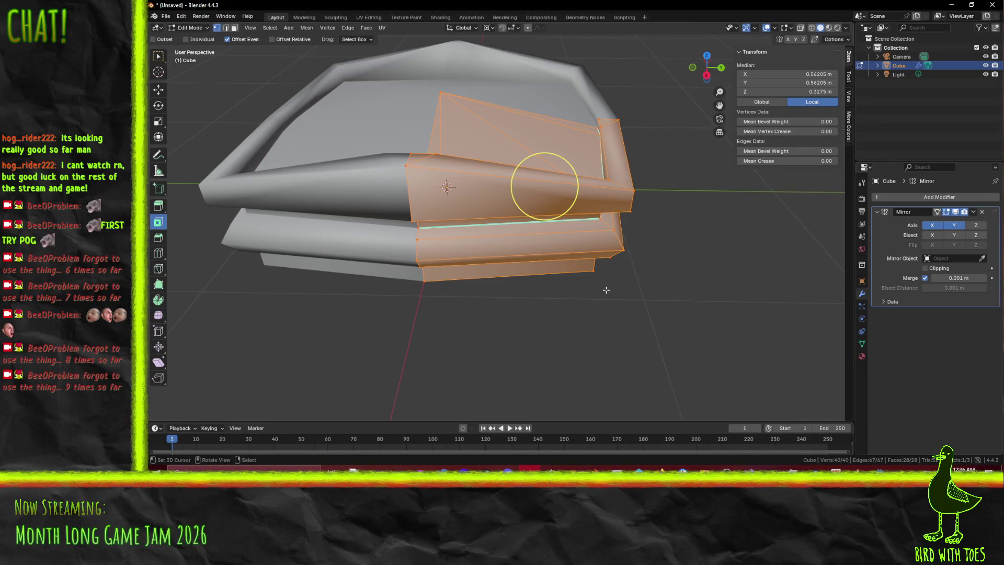
{"action": "key", "text": "ctrl+n"}
{"action": "right_click", "coordinate": [757, 180]}
{"action": "left_click", "coordinate": [739, 181]}
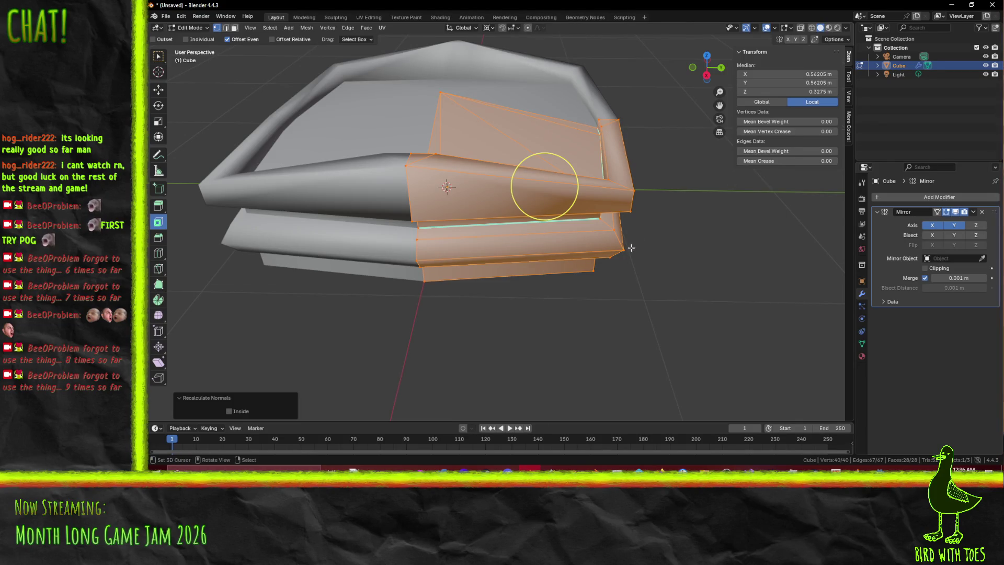
{"action": "key", "text": "Tab"}
{"action": "mouse_move", "coordinate": [671, 237]}
{"action": "middle_mouse_down"}
{"action": "mouse_move", "coordinate": [491, 217]}
{"action": "mouse_move", "coordinate": [545, 213]}
{"action": "mouse_move", "coordinate": [610, 171]}
{"action": "mouse_move", "coordinate": [709, 231]}
{"action": "mouse_move", "coordinate": [649, 224]}
{"action": "middle_mouse_up"}
{"action": "key", "text": "Tab"}
{"action": "scroll", "coordinate": [494, 213], "scroll_direction": "up", "scroll_amount": 2}
{"action": "scroll", "coordinate": [539, 191], "scroll_direction": "up", "scroll_amount": 1}
{"action": "key", "text": "Tab"}
{"action": "scroll", "coordinate": [628, 218], "scroll_direction": "down", "scroll_amount": 5}
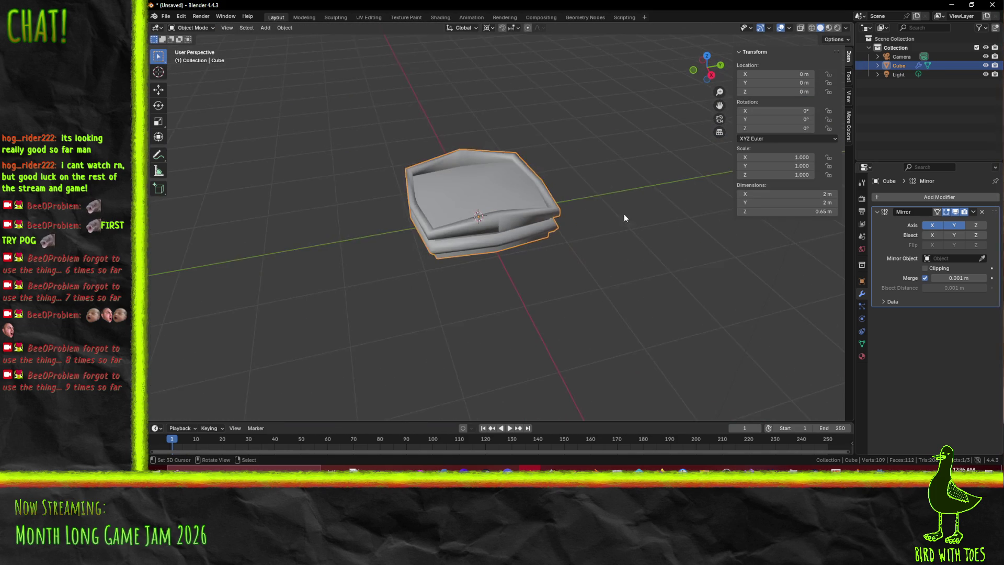
- Select the two long side ledge edges and mark them sharp
{"action": "mouse_move", "coordinate": [428, 169]}
{"action": "middle_mouse_down"}
{"action": "mouse_move", "coordinate": [415, 136]}
{"action": "mouse_move", "coordinate": [342, 129]}
{"action": "mouse_move", "coordinate": [464, 167]}
{"action": "mouse_move", "coordinate": [476, 152]}
{"action": "mouse_move", "coordinate": [418, 150]}
{"action": "mouse_move", "coordinate": [444, 143]}
{"action": "mouse_move", "coordinate": [423, 149]}
{"action": "mouse_move", "coordinate": [459, 163]}
{"action": "middle_mouse_up"}
{"action": "scroll", "coordinate": [464, 166], "scroll_direction": "up", "scroll_amount": 5}
{"action": "key", "text": "Tab"}
{"action": "scroll", "coordinate": [459, 163], "scroll_direction": "up", "scroll_amount": 4}
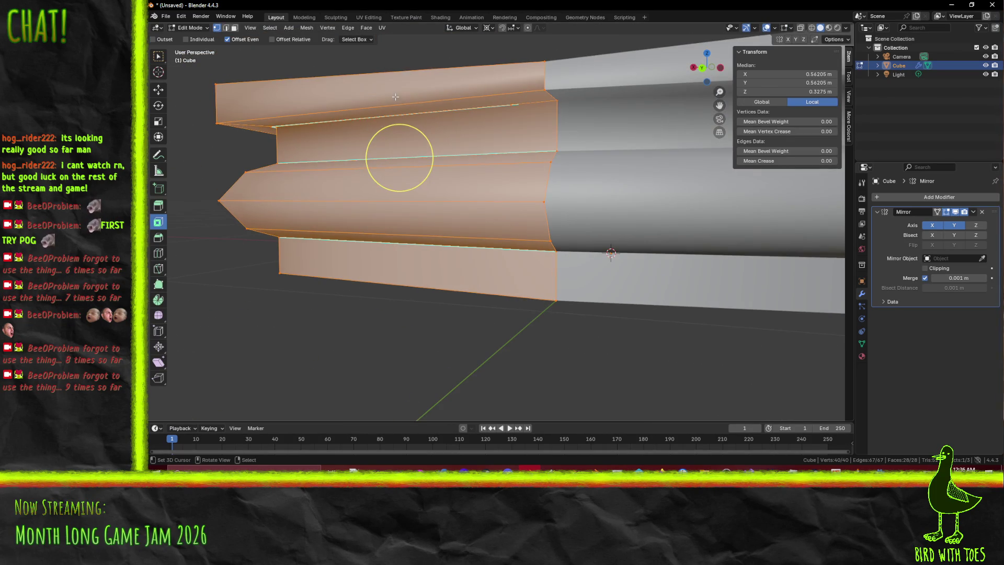
{"action": "key", "text": "alt+a"}
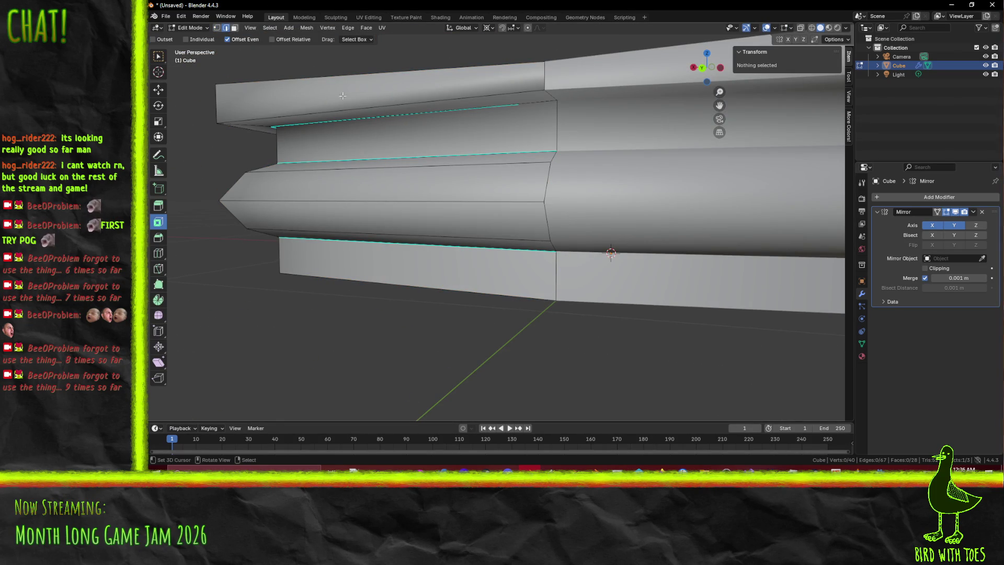
{"action": "left_click", "coordinate": [365, 106]}
{"action": "mouse_move", "coordinate": [515, 101]}
{"action": "middle_mouse_down"}
{"action": "mouse_move", "coordinate": [482, 44]}
{"action": "mouse_move", "coordinate": [381, 85]}
{"action": "mouse_move", "coordinate": [695, 157]}
{"action": "mouse_move", "coordinate": [698, 94]}
{"action": "middle_mouse_up"}
{"action": "left_click", "coordinate": [674, 118], "text": "shift"}
{"action": "middle_click_drag", "start_coordinate": [429, 73], "coordinate": [520, 103]}
{"action": "key", "text": "F3"}
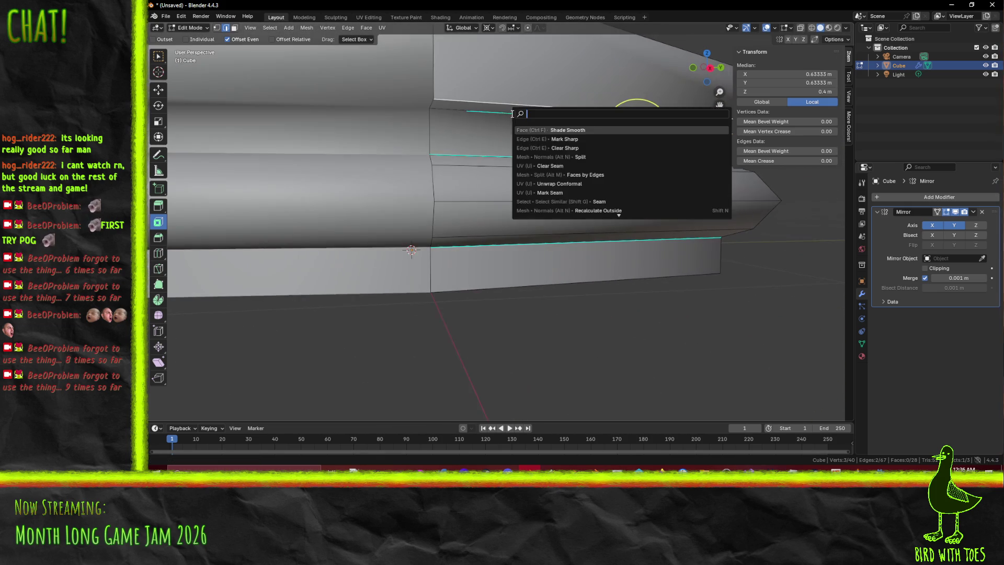
{"action": "left_click", "coordinate": [566, 138]}
{"action": "mouse_move", "coordinate": [565, 139]}
{"action": "middle_mouse_down"}
{"action": "mouse_move", "coordinate": [551, 128]}
{"action": "mouse_move", "coordinate": [247, 122]}
{"action": "middle_mouse_up"}
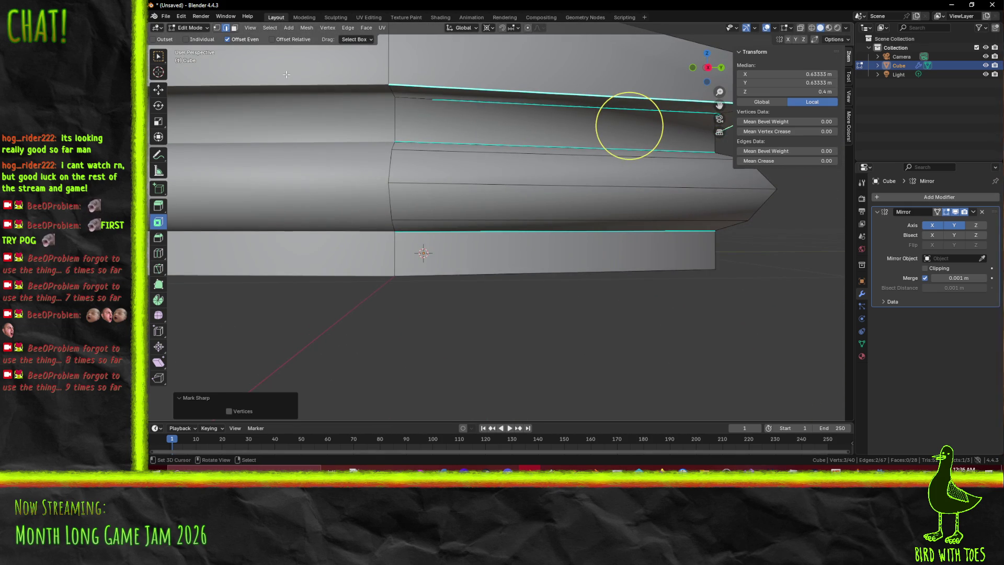
- Slide the stray ledge-end vertex along its edge to X 0.888, Y 0.1, Z 0.4
{"action": "key", "text": "1"}
{"action": "left_click", "coordinate": [439, 101]}
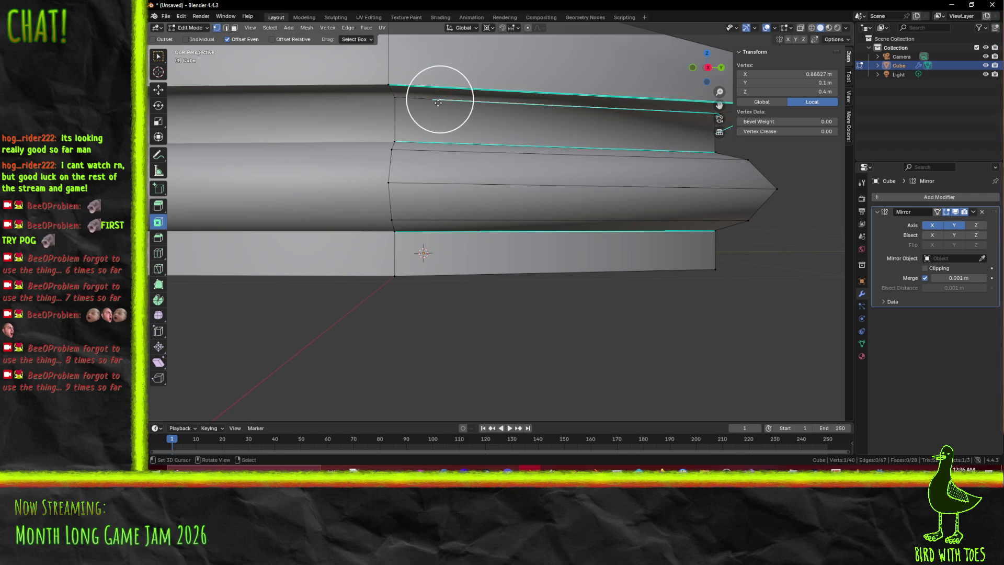
{"action": "mouse_move", "coordinate": [477, 101]}
{"action": "middle_mouse_down"}
{"action": "mouse_move", "coordinate": [472, 121]}
{"action": "mouse_move", "coordinate": [482, 95]}
{"action": "mouse_move", "coordinate": [480, 135]}
{"action": "middle_mouse_up"}
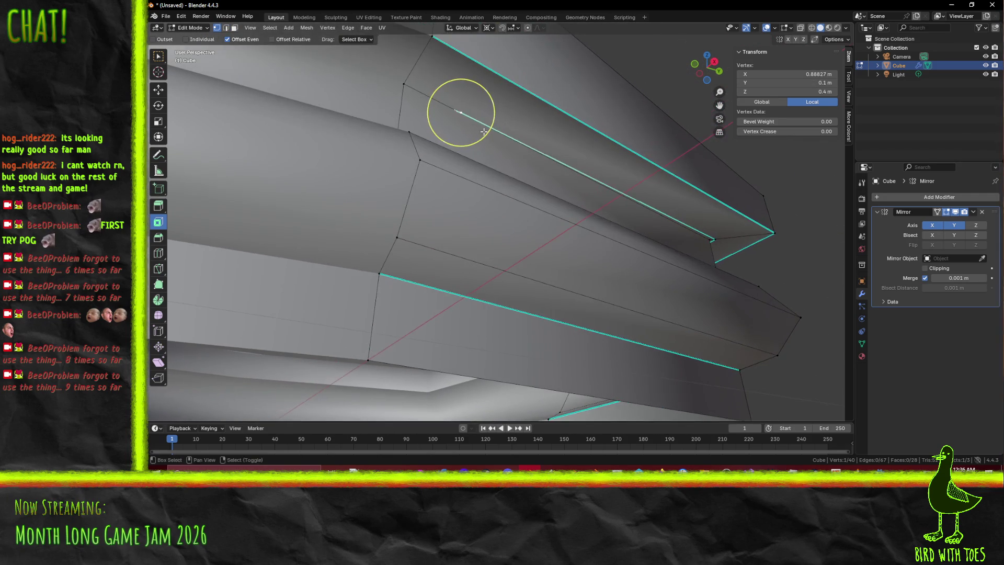
{"action": "key", "text": "g"}
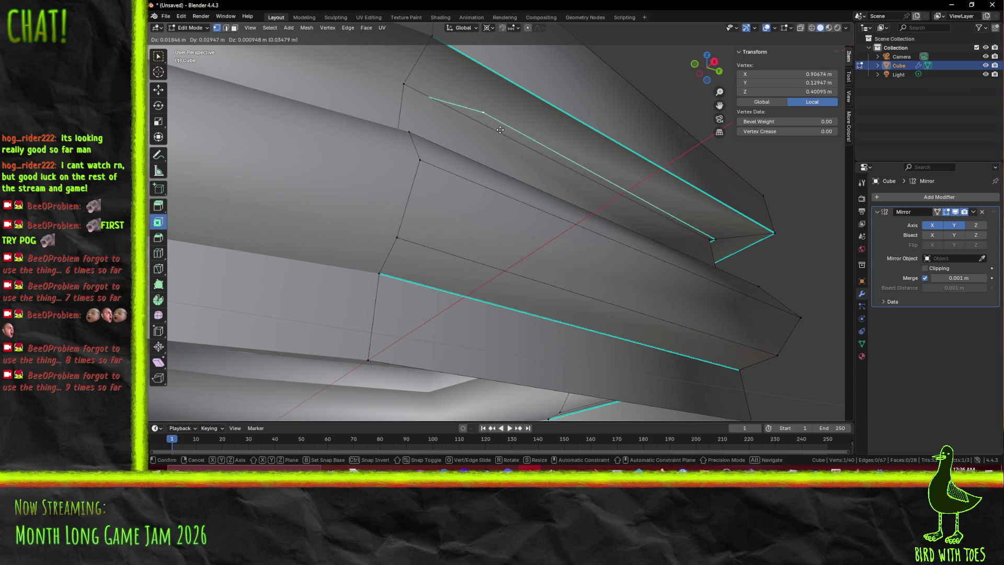
{"action": "left_click", "coordinate": [461, 112]}
- Switch the viewport to wireframe to see the hull's inner edges
{"action": "key", "text": "z"}
{"action": "left_click", "coordinate": [536, 162]}
{"action": "mouse_move", "coordinate": [536, 162]}
{"action": "middle_mouse_down"}
{"action": "mouse_move", "coordinate": [548, 141]}
{"action": "mouse_move", "coordinate": [406, 248]}
{"action": "mouse_move", "coordinate": [503, 157]}
{"action": "mouse_move", "coordinate": [518, 166]}
{"action": "middle_mouse_up"}
{"action": "scroll", "coordinate": [518, 166], "scroll_direction": "up", "scroll_amount": 2}
{"action": "scroll", "coordinate": [535, 190], "scroll_direction": "up", "scroll_amount": 2}
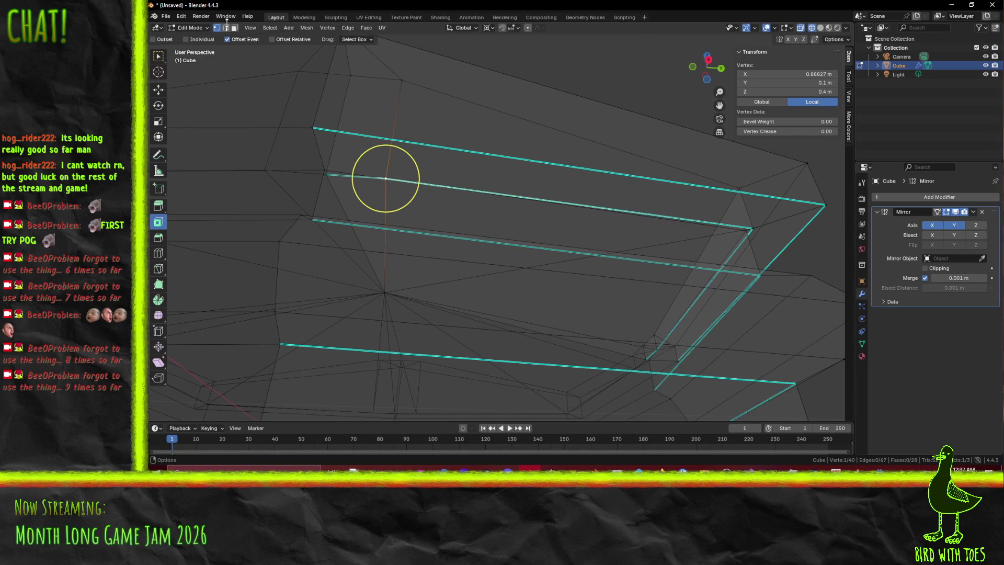
- From a front-aligned view, lower the upper ledge edge 0.05 m along Z to Z 0.35
{"action": "left_click", "coordinate": [389, 126]}
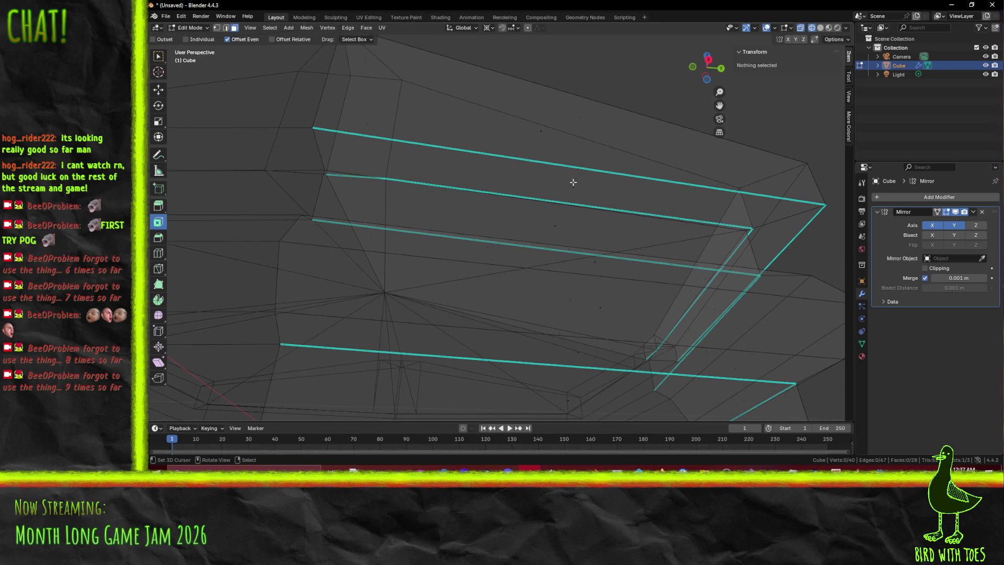
{"action": "left_click", "coordinate": [580, 185]}
{"action": "middle_click_drag", "start_coordinate": [581, 184], "coordinate": [541, 193]}
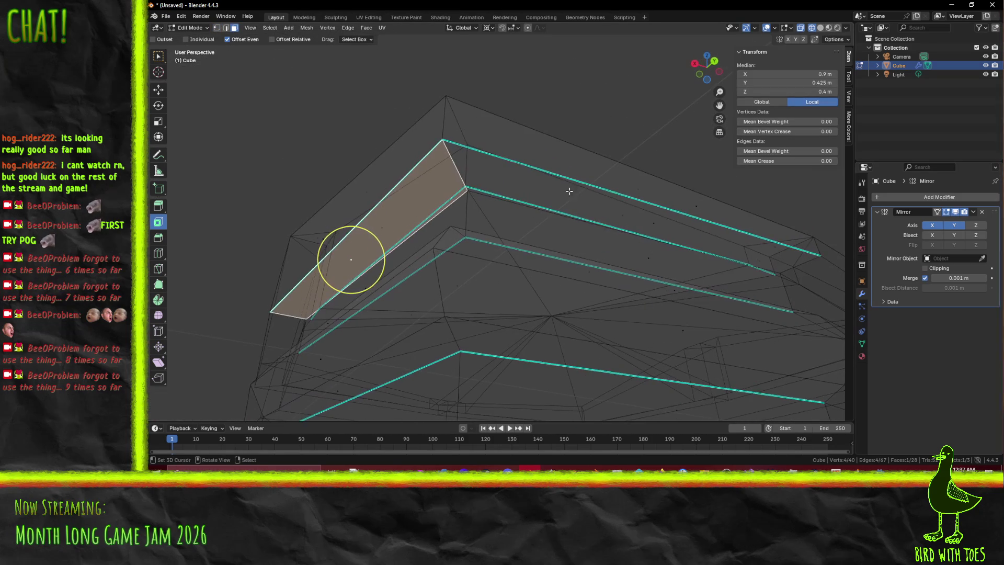
{"action": "middle_click_drag", "start_coordinate": [351, 259], "coordinate": [491, 262]}
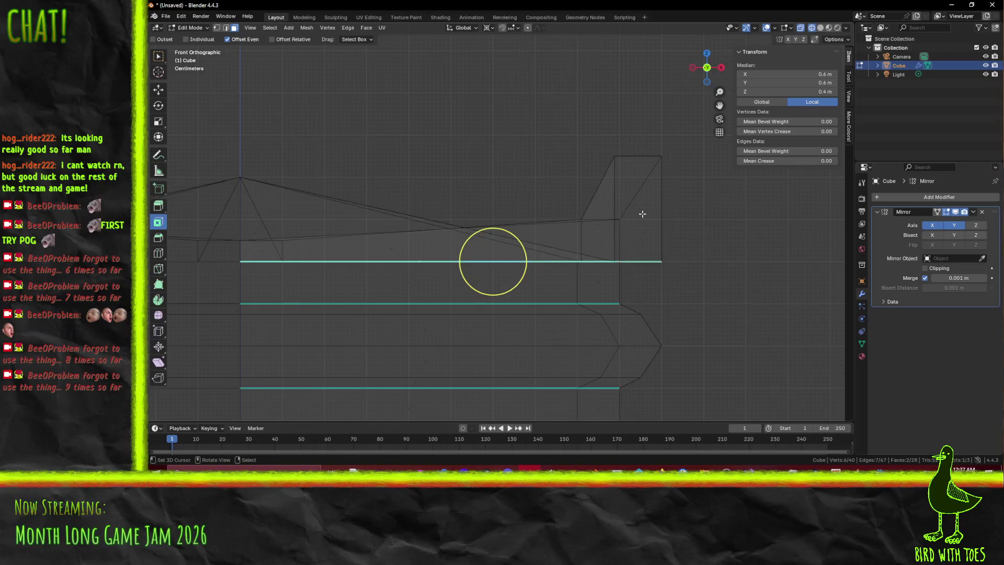
{"action": "middle_click_drag", "start_coordinate": [636, 213], "coordinate": [594, 195]}
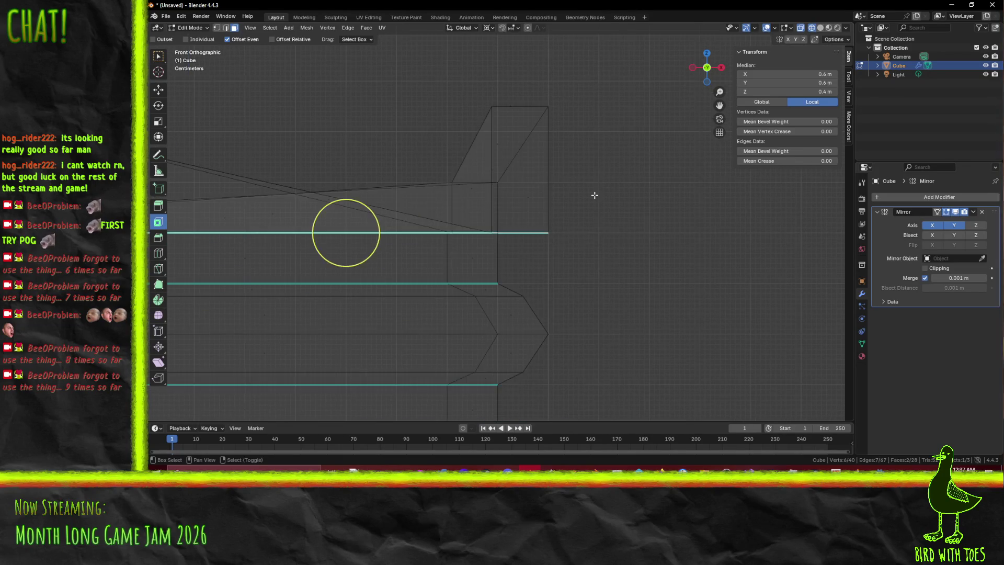
{"action": "key", "text": "g"}
{"action": "key", "text": "z"}
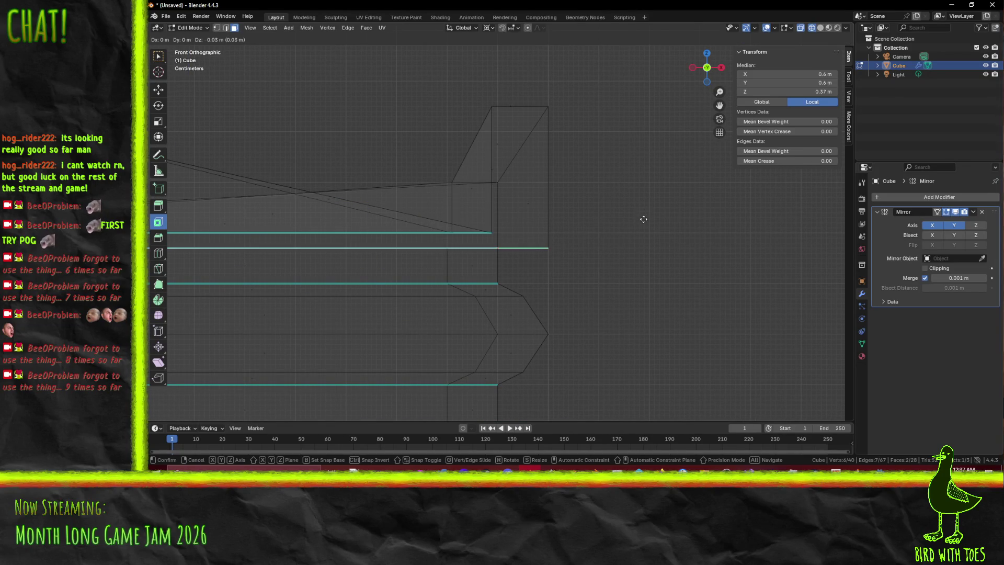
{"action": "left_click", "coordinate": [643, 229]}
- Return the viewport to shaded solid display and clear the selection
{"action": "middle_click_drag", "start_coordinate": [347, 253], "coordinate": [429, 301]}
{"action": "key", "text": "z"}
{"action": "left_click", "coordinate": [628, 267]}
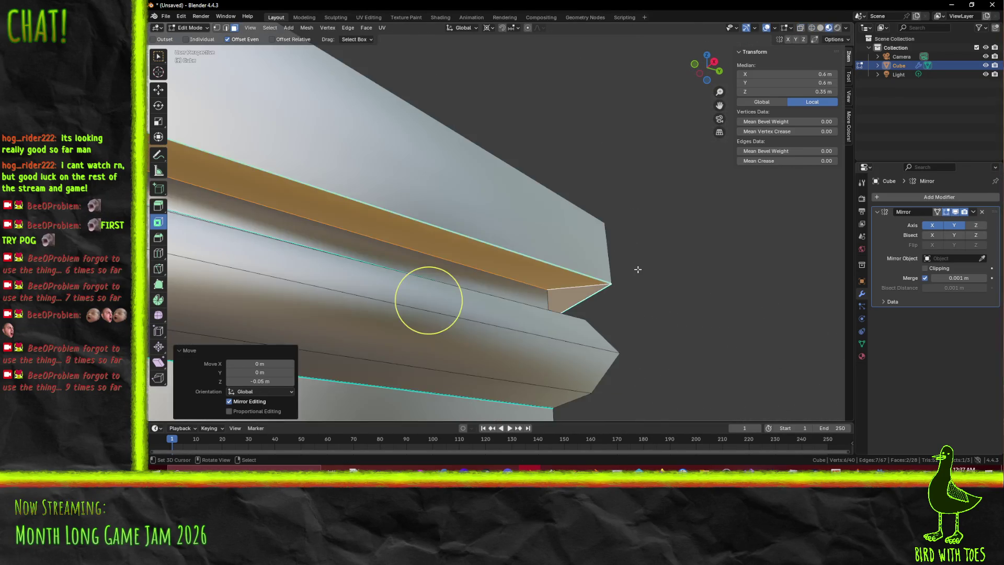
{"action": "key", "text": "z"}
{"action": "left_click", "coordinate": [620, 299]}
{"action": "scroll", "coordinate": [596, 295], "scroll_direction": "down", "scroll_amount": 5}
{"action": "mouse_move", "coordinate": [596, 294]}
{"action": "middle_mouse_down"}
{"action": "mouse_move", "coordinate": [569, 289]}
{"action": "mouse_move", "coordinate": [536, 303]}
{"action": "mouse_move", "coordinate": [359, 278]}
{"action": "mouse_move", "coordinate": [473, 254]}
{"action": "mouse_move", "coordinate": [502, 267]}
{"action": "middle_mouse_up"}
{"action": "key", "text": "alt+a"}
{"action": "scroll", "coordinate": [547, 285], "scroll_direction": "up", "scroll_amount": 3}
{"action": "scroll", "coordinate": [536, 304], "scroll_direction": "down", "scroll_amount": 4}
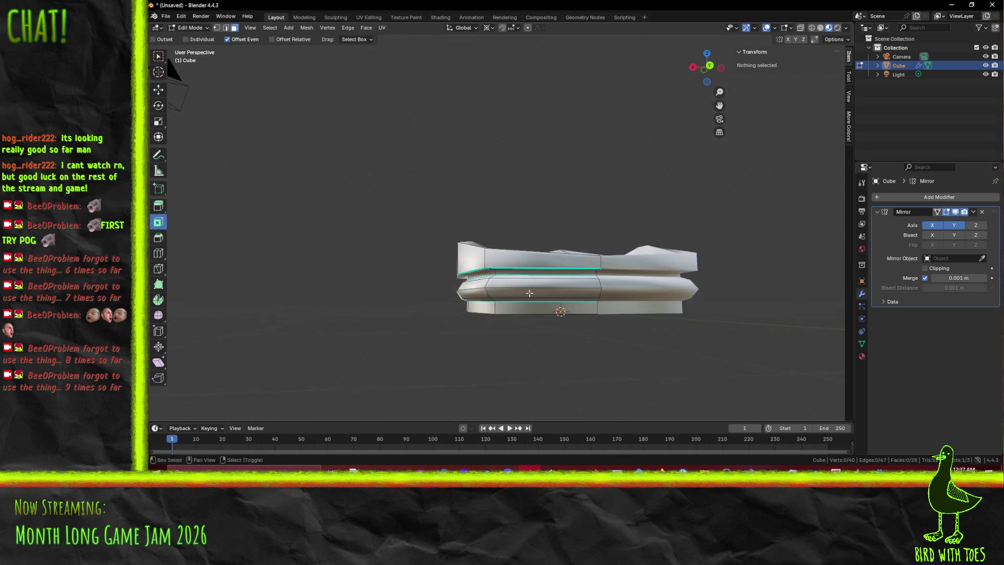
{"action": "scroll", "coordinate": [501, 267], "scroll_direction": "up", "scroll_amount": 5}
- Mark the ledge corner edge and the vertical hull corner edge sharp
{"action": "mouse_move", "coordinate": [567, 283]}
{"action": "middle_mouse_down"}
{"action": "mouse_move", "coordinate": [544, 303]}
{"action": "mouse_move", "coordinate": [449, 230]}
{"action": "middle_mouse_up"}
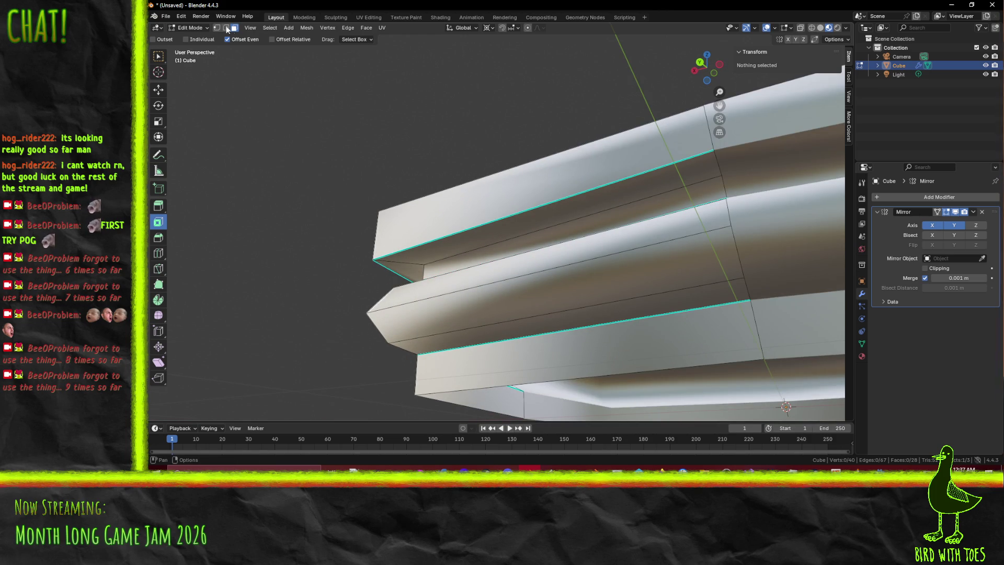
{"action": "left_click", "coordinate": [544, 227]}
{"action": "middle_click_drag", "start_coordinate": [544, 227], "coordinate": [581, 264]}
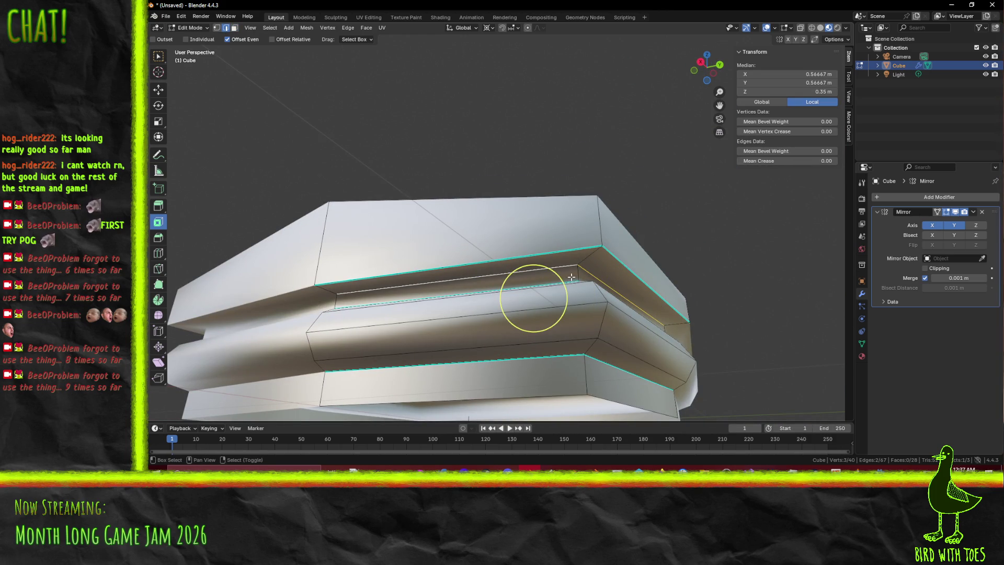
{"action": "left_click", "coordinate": [584, 381], "text": "shift"}
{"action": "key", "text": "F3"}
{"action": "type", "text": "sharp"}
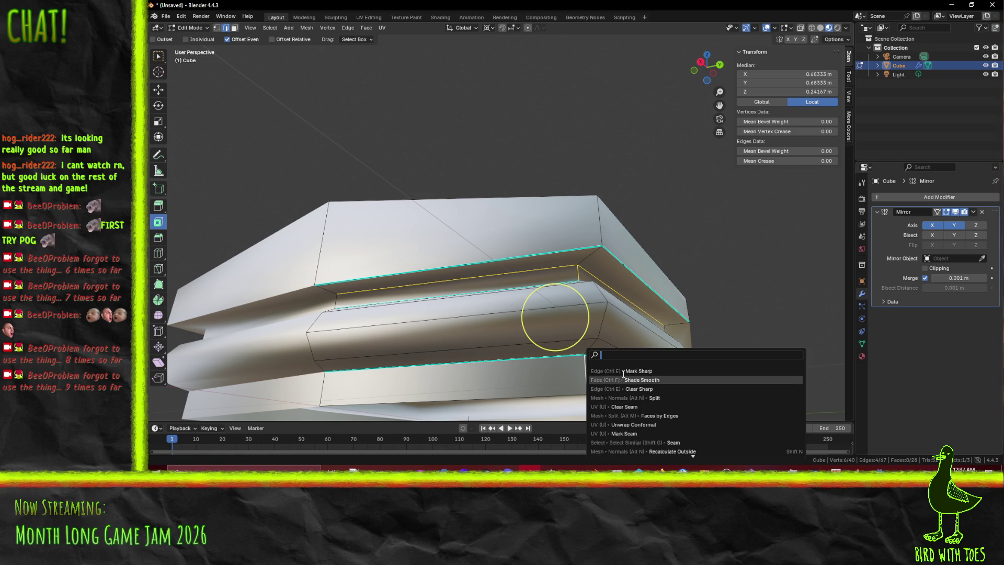
{"action": "key", "text": "Return"}
- Mark the roof rim's inner corner edge sharp
{"action": "left_click", "coordinate": [554, 315]}
{"action": "mouse_move", "coordinate": [555, 316]}
{"action": "middle_mouse_down"}
{"action": "mouse_move", "coordinate": [593, 254]}
{"action": "mouse_move", "coordinate": [555, 337]}
{"action": "middle_mouse_up"}
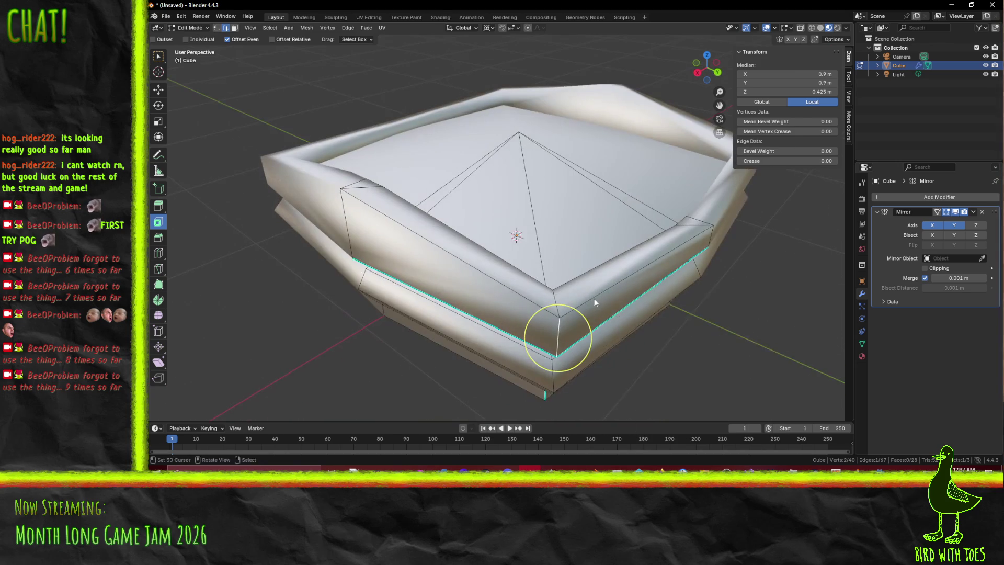
{"action": "key", "text": "F3"}
{"action": "left_click", "coordinate": [631, 316]}
{"action": "mouse_move", "coordinate": [631, 316]}
{"action": "middle_mouse_down"}
{"action": "mouse_move", "coordinate": [579, 324]}
{"action": "mouse_move", "coordinate": [572, 209]}
{"action": "mouse_move", "coordinate": [504, 197]}
{"action": "middle_mouse_up"}
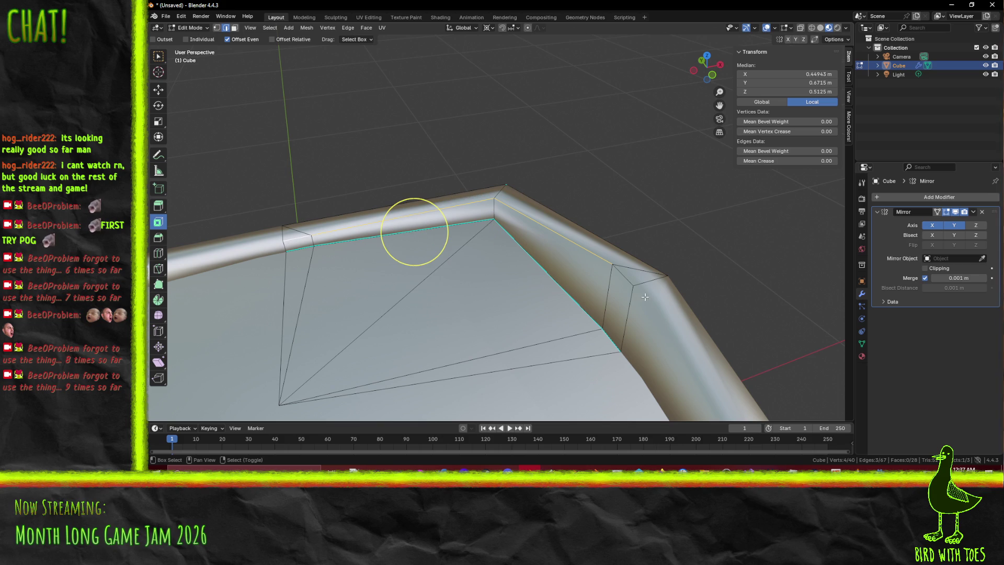
- Mark the remaining inner rim edges sharp
{"action": "left_click", "coordinate": [625, 279], "text": "shift"}
{"action": "key", "text": "F3"}
{"action": "left_click", "coordinate": [660, 294]}
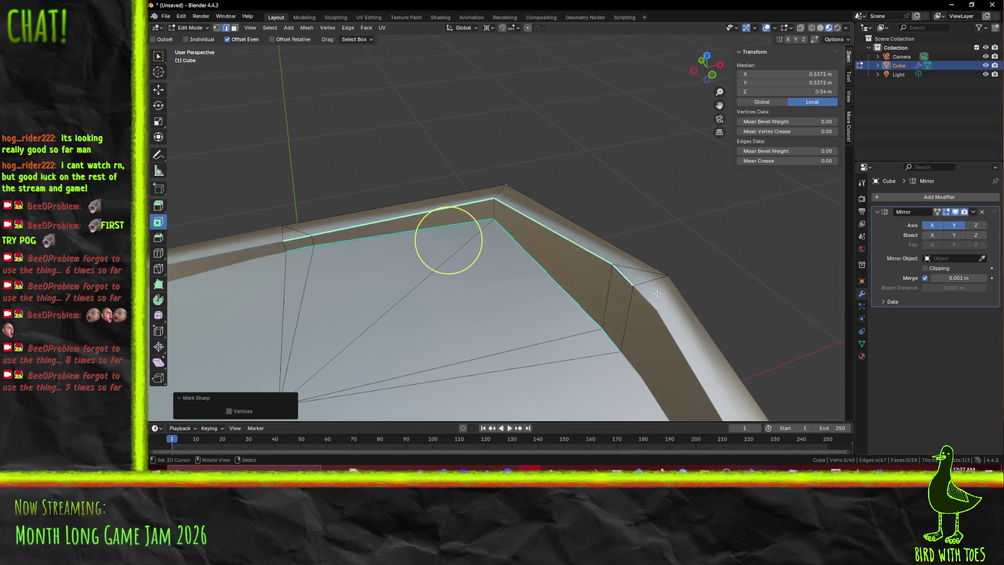
{"action": "key", "text": "alt+a"}
{"action": "middle_click_drag", "start_coordinate": [682, 270], "coordinate": [442, 251]}
- Mark the front rim edge sharp and return to object mode with the tray finished
{"action": "left_click", "coordinate": [541, 239]}
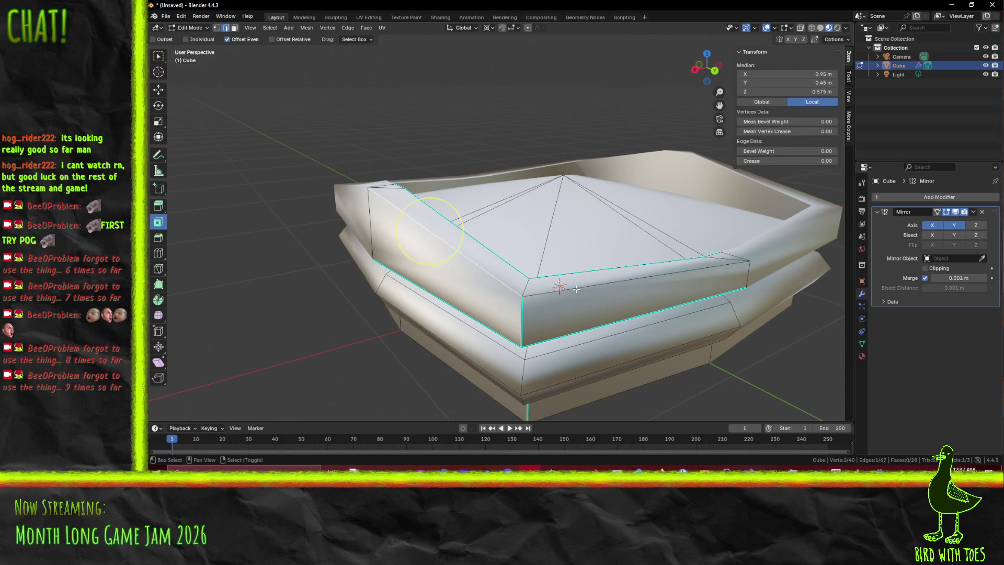
{"action": "key", "text": "F3"}
{"action": "left_click", "coordinate": [646, 302]}
{"action": "key", "text": "alt+a"}
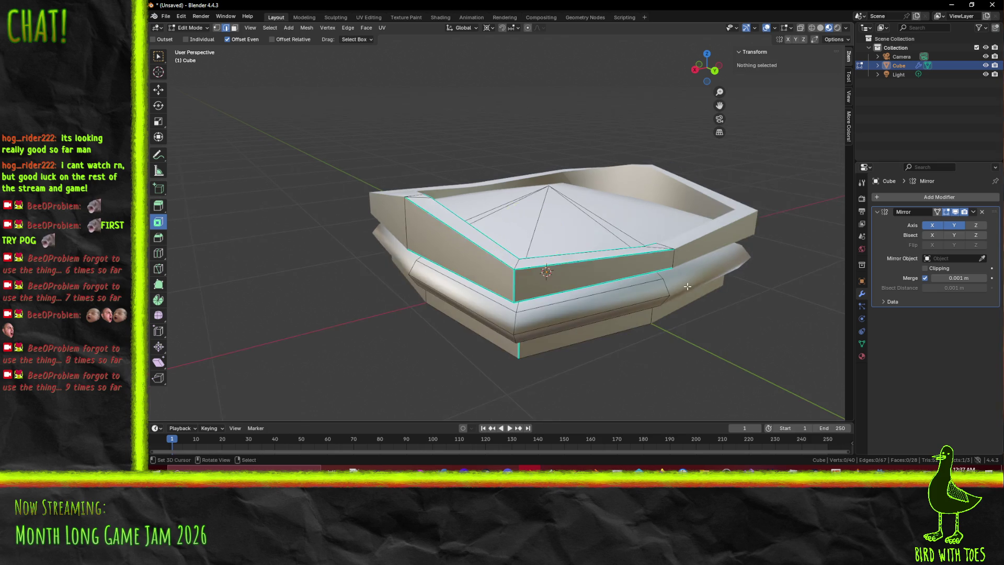
{"action": "mouse_move", "coordinate": [646, 303]}
{"action": "middle_mouse_down"}
{"action": "mouse_move", "coordinate": [720, 287]}
{"action": "mouse_move", "coordinate": [537, 305]}
{"action": "mouse_move", "coordinate": [785, 253]}
{"action": "mouse_move", "coordinate": [479, 277]}
{"action": "mouse_move", "coordinate": [553, 250]}
{"action": "middle_mouse_up"}
{"action": "key", "text": "Tab"}
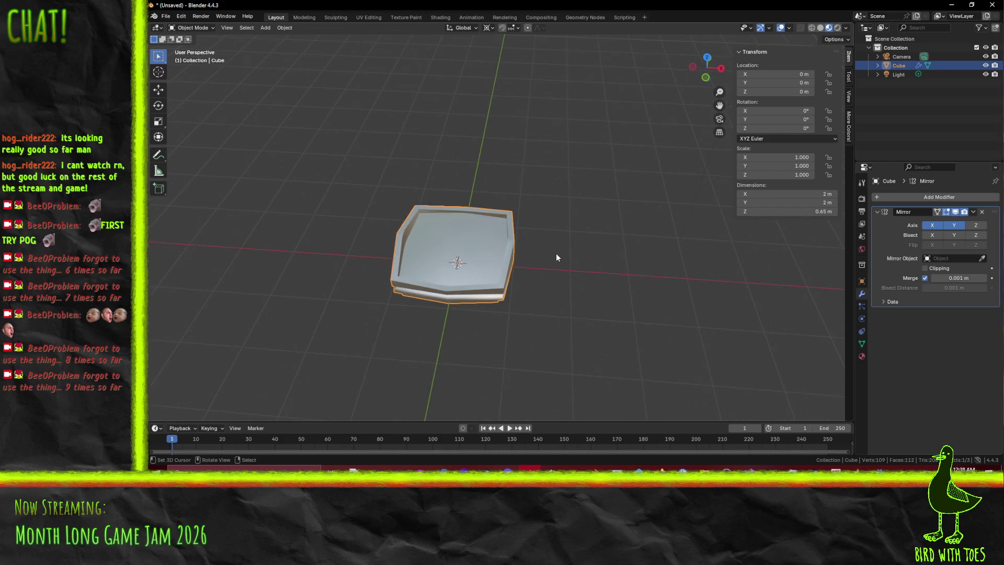
- Save the tray as SimonPad.blend in the ForgotTheRules project folder
{"action": "key", "text": "ctrl+s"}
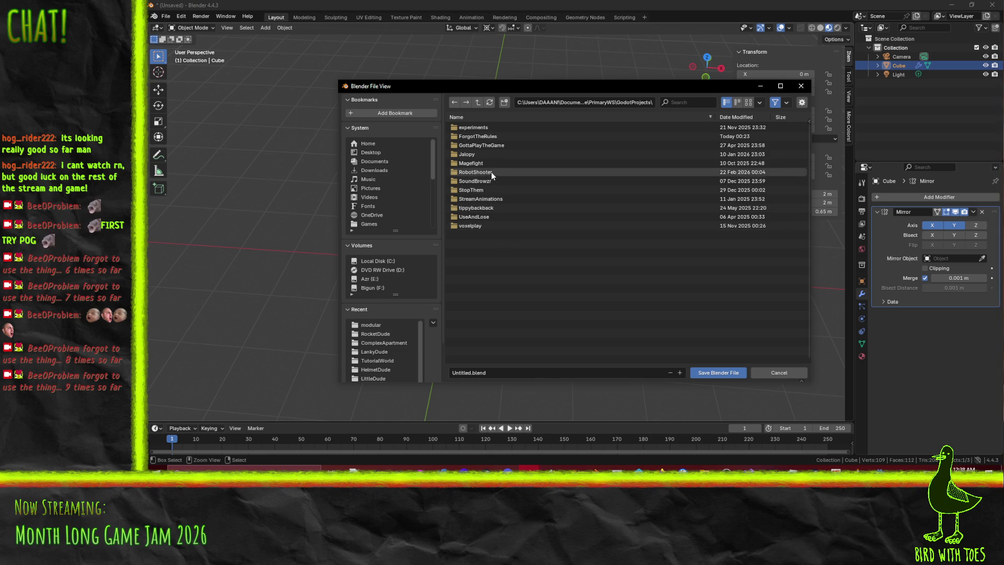
{"action": "double_click", "coordinate": [512, 136]}
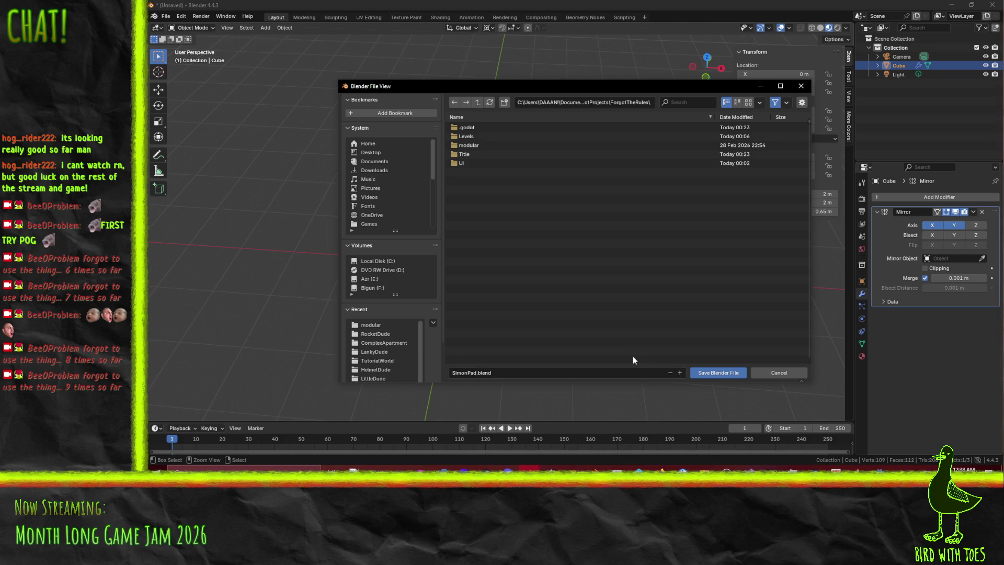
{"action": "left_click", "coordinate": [710, 372]}
{"action": "middle_click_drag", "start_coordinate": [591, 266], "coordinate": [512, 263]}
{"action": "scroll", "coordinate": [589, 267], "scroll_direction": "up", "scroll_amount": 3}
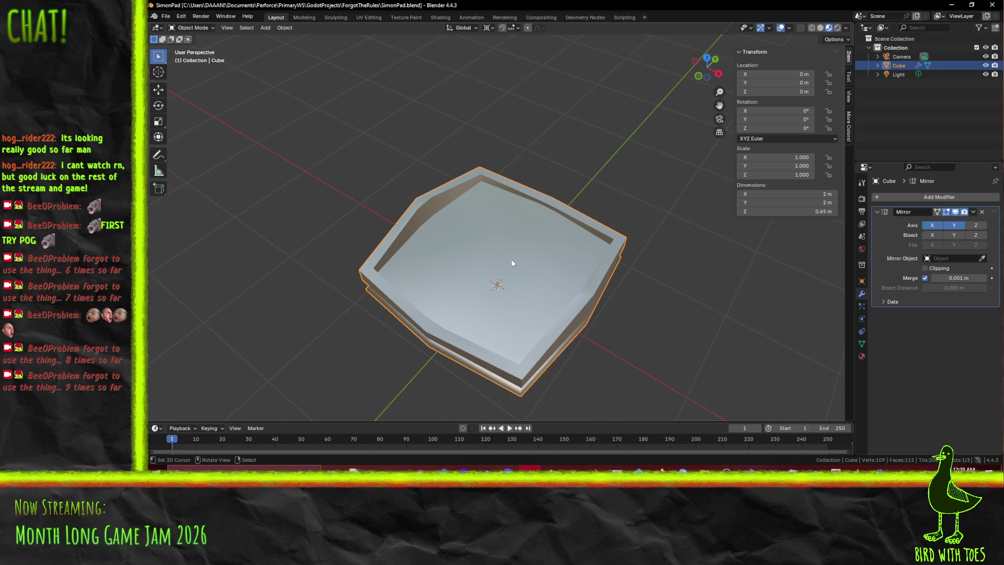
- Select the rim corner edge and split its faces by edges
{"action": "key", "text": "Tab"}
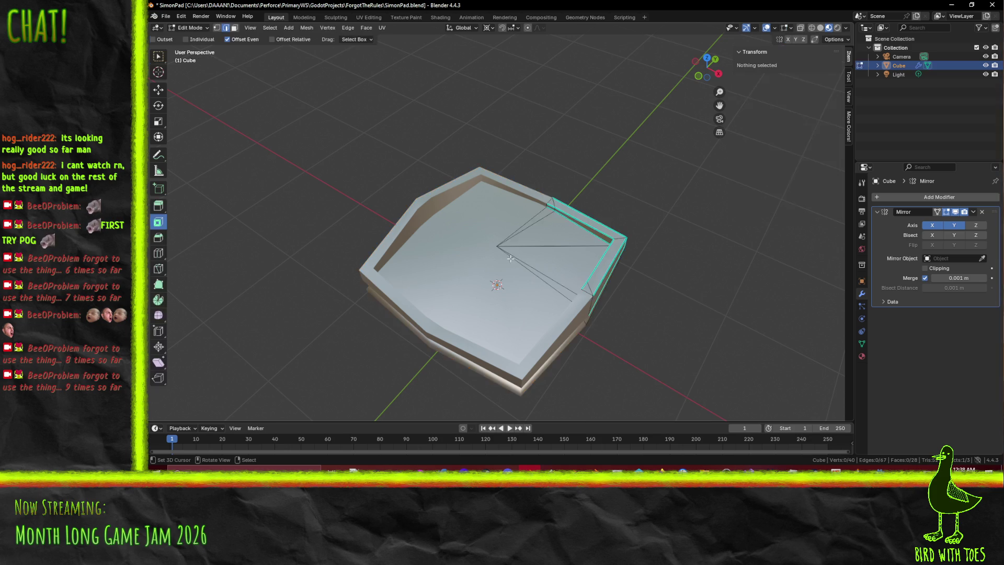
{"action": "middle_click_drag", "start_coordinate": [600, 281], "coordinate": [411, 255]}
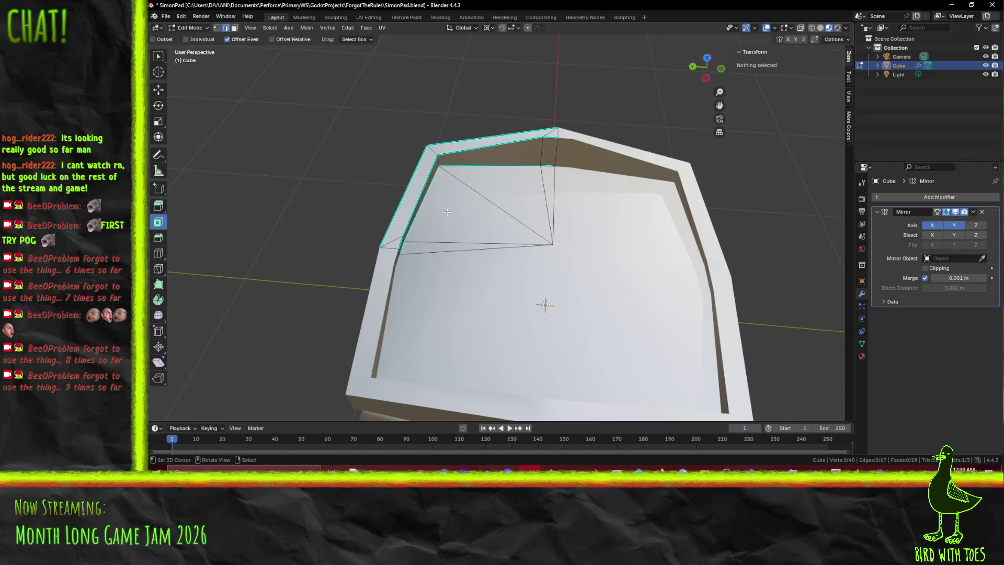
{"action": "middle_click_drag", "start_coordinate": [450, 200], "coordinate": [454, 211]}
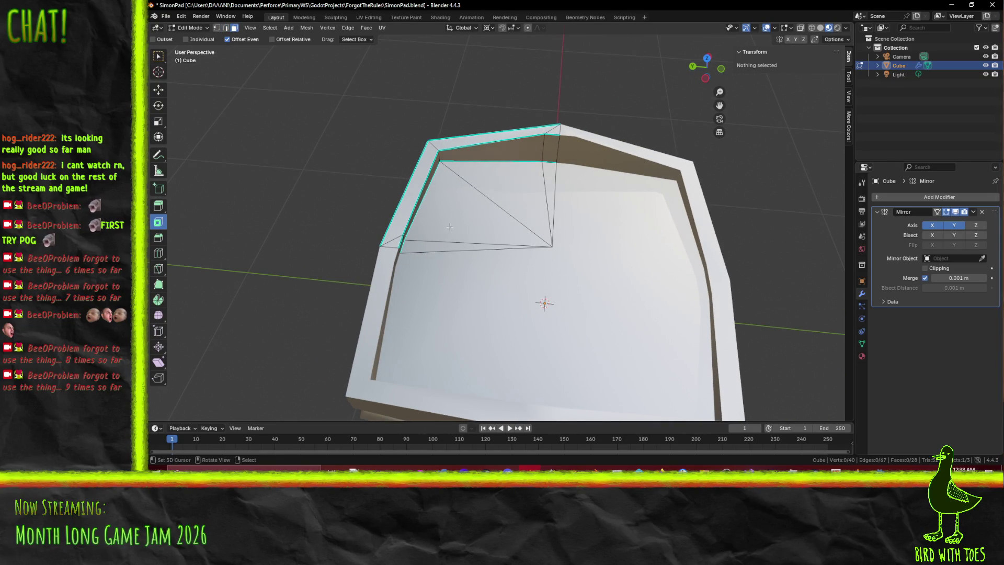
{"action": "left_click", "coordinate": [400, 247]}
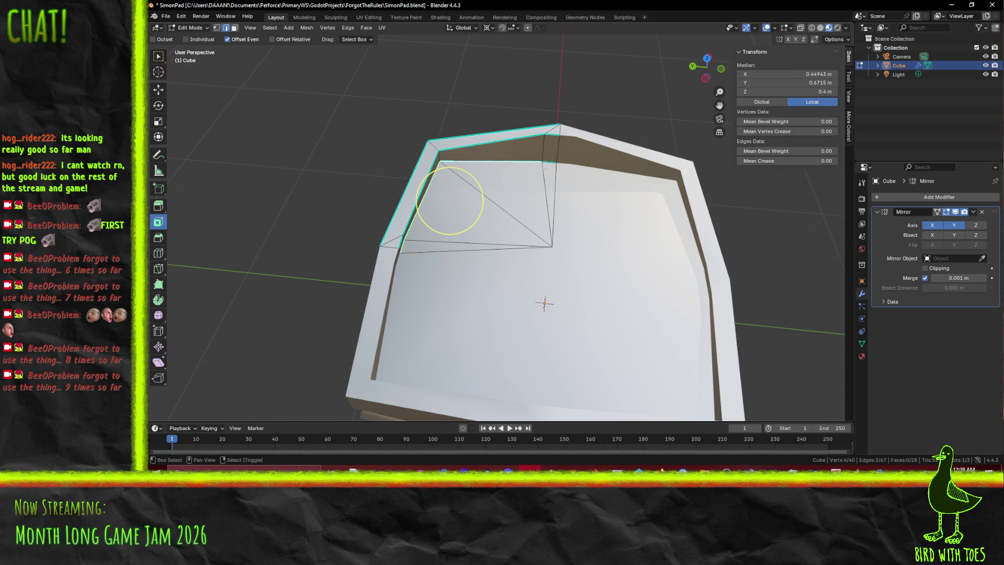
{"action": "key", "text": "F3"}
{"action": "type", "text": "split"}
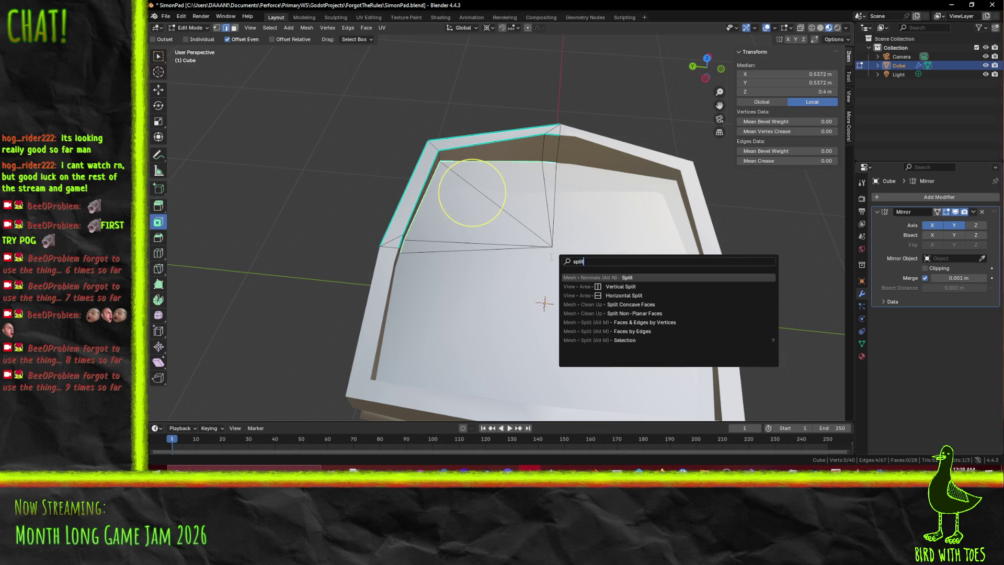
{"action": "left_click", "coordinate": [680, 331]}
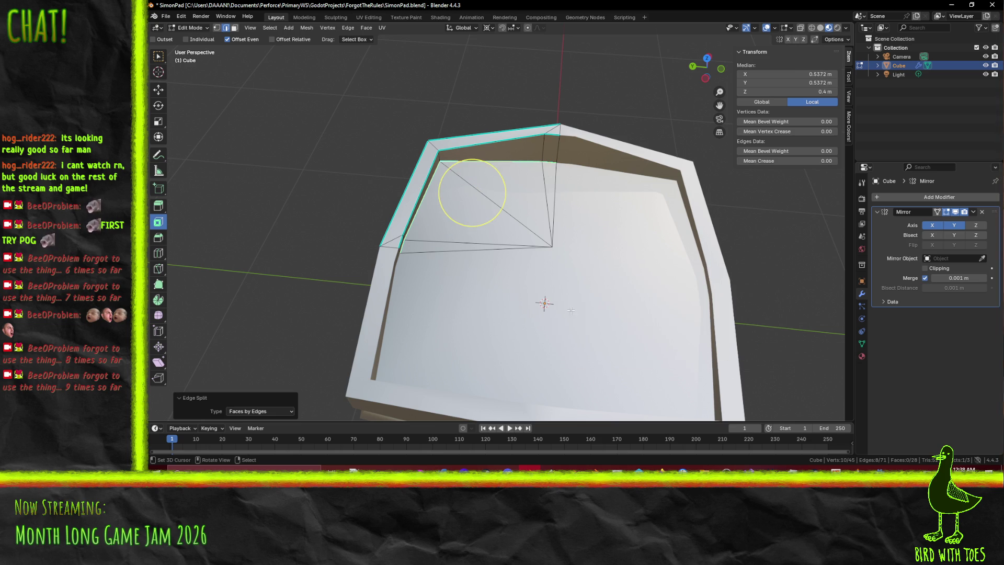
- Select the triangular corner face and start lifting it 1 m along Z
{"action": "left_click", "coordinate": [235, 28]}
{"action": "left_click", "coordinate": [482, 222]}
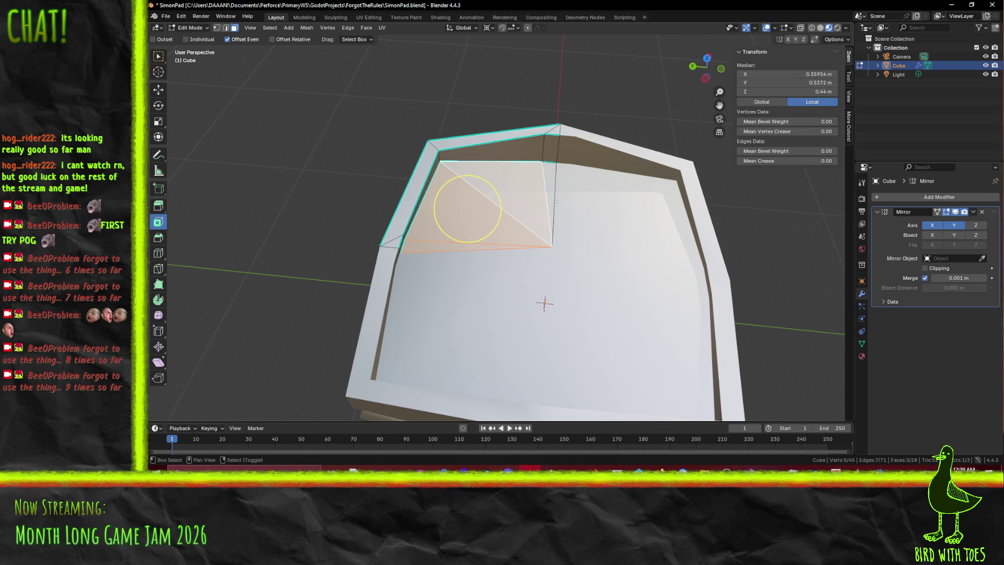
{"action": "key", "text": "g"}
{"action": "key", "text": "z"}
{"action": "key", "text": "1"}
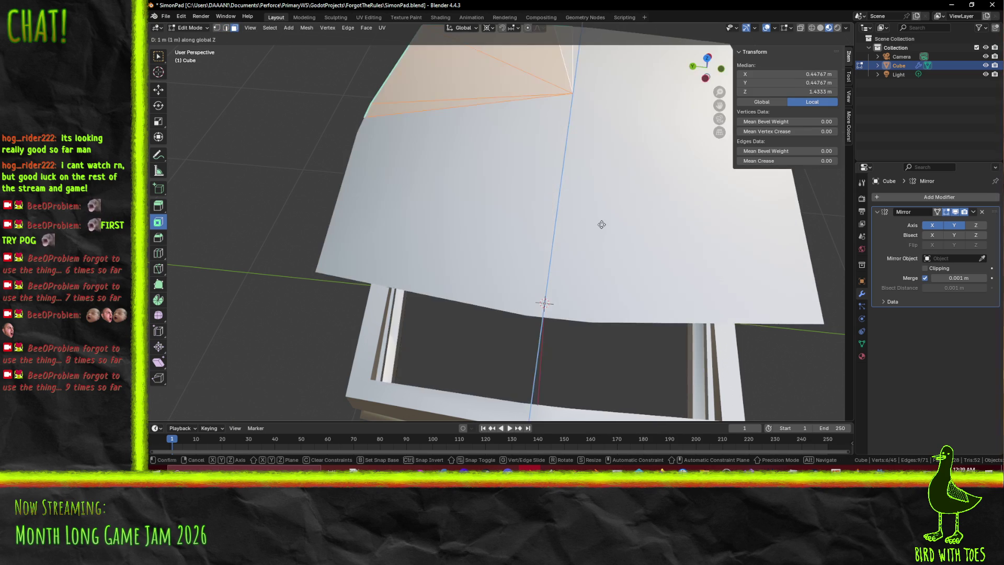
- Confirm the 1 m lift and orbit to the inner wall's selected edges
{"action": "key", "text": "Return"}
{"action": "scroll", "coordinate": [592, 231], "scroll_direction": "down", "scroll_amount": 5}
{"action": "middle_click_drag", "start_coordinate": [592, 232], "coordinate": [410, 248]}
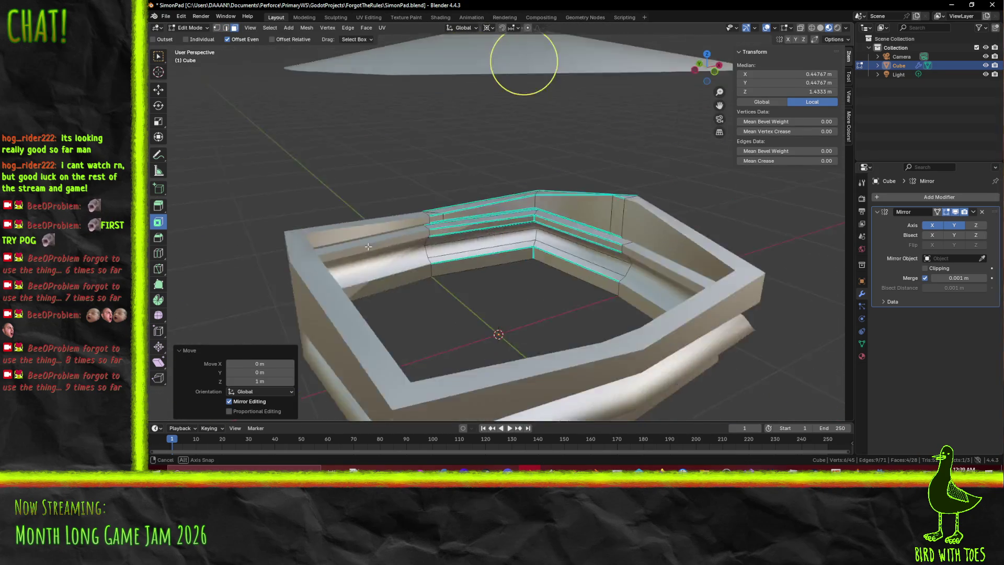
{"action": "scroll", "coordinate": [410, 248], "scroll_direction": "up", "scroll_amount": 4}
{"action": "mouse_move", "coordinate": [410, 248]}
{"action": "middle_mouse_down"}
{"action": "mouse_move", "coordinate": [501, 243]}
{"action": "mouse_move", "coordinate": [540, 261]}
{"action": "mouse_move", "coordinate": [495, 247]}
{"action": "middle_mouse_up"}
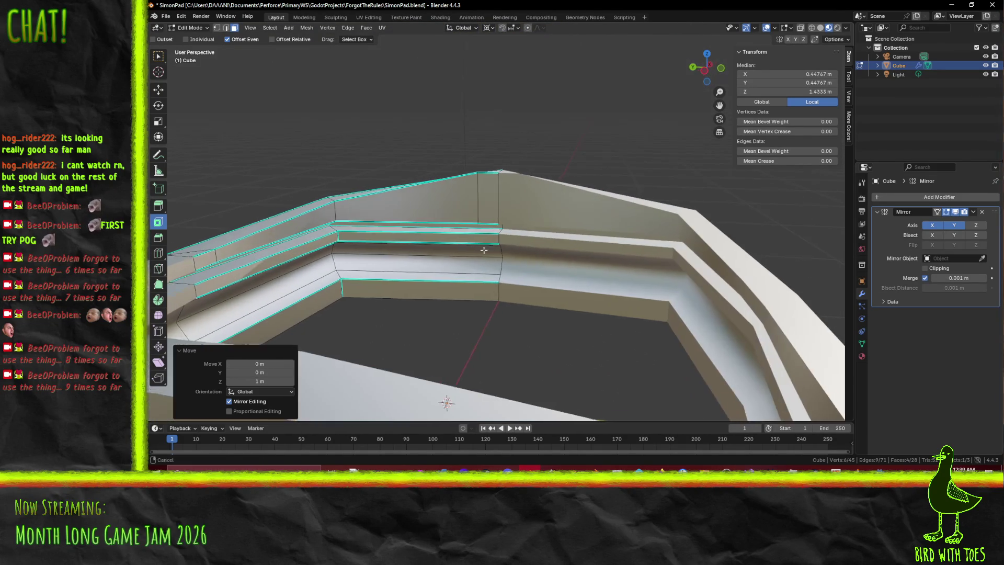
{"action": "mouse_move", "coordinate": [495, 247]}
{"action": "middle_mouse_down"}
{"action": "mouse_move", "coordinate": [559, 255]}
{"action": "mouse_move", "coordinate": [442, 254]}
{"action": "middle_mouse_up"}
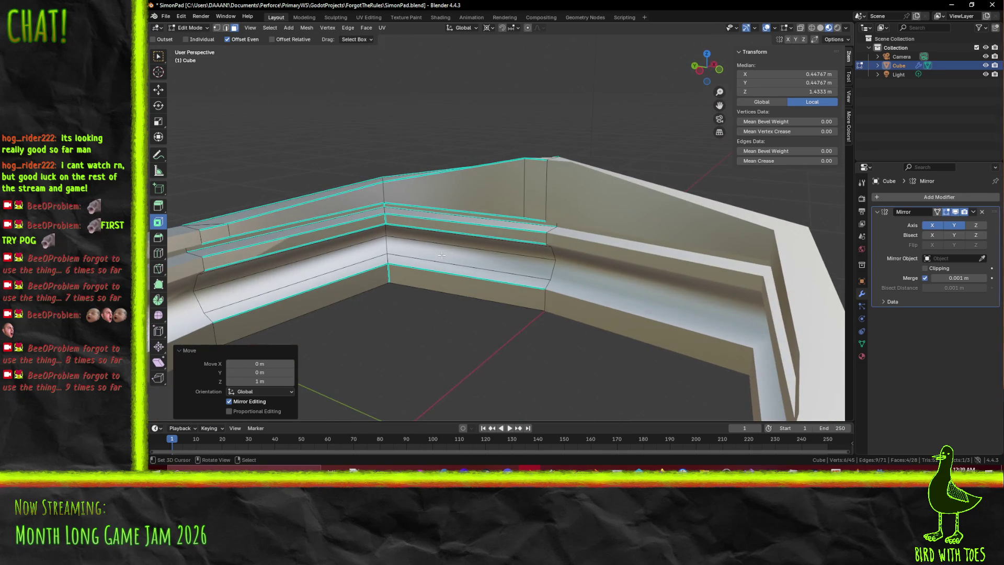
{"action": "middle_click_drag", "start_coordinate": [513, 243], "coordinate": [307, 177]}
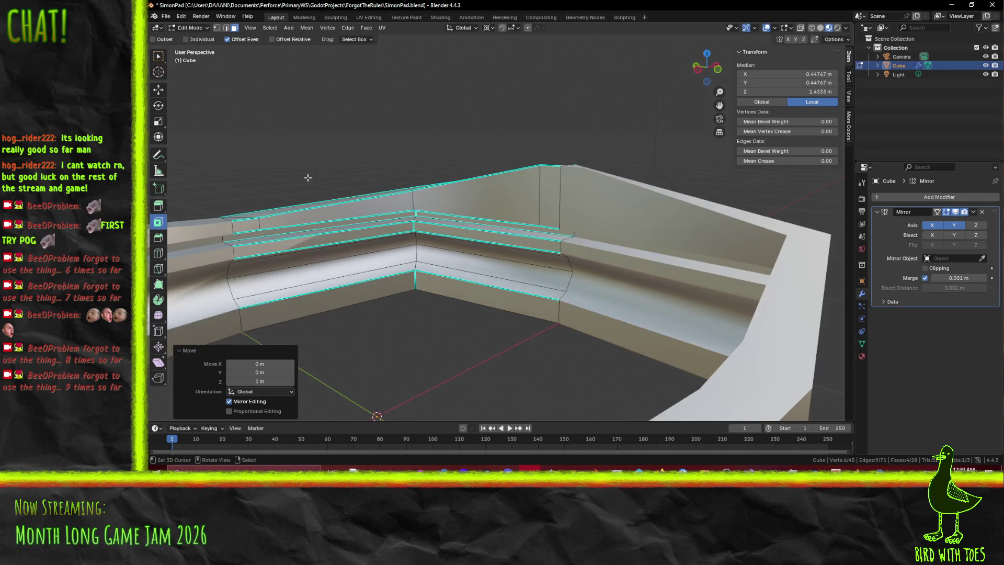
{"action": "left_click", "coordinate": [230, 29]}
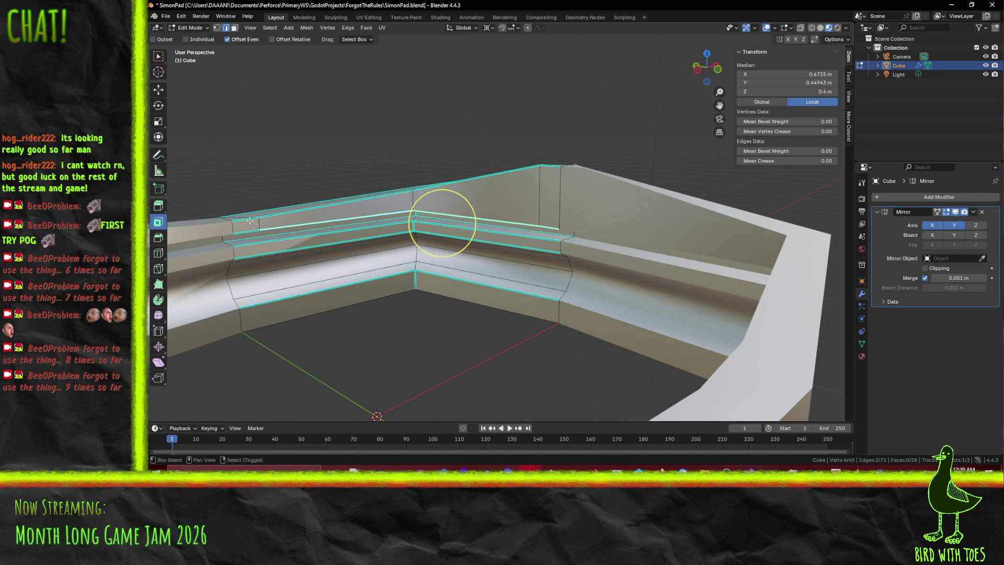
- Lower the detached ledge edges 0.1 m along Z to 0.3 m, opening a gap beneath them
{"action": "key", "text": "g"}
{"action": "key", "text": "z"}
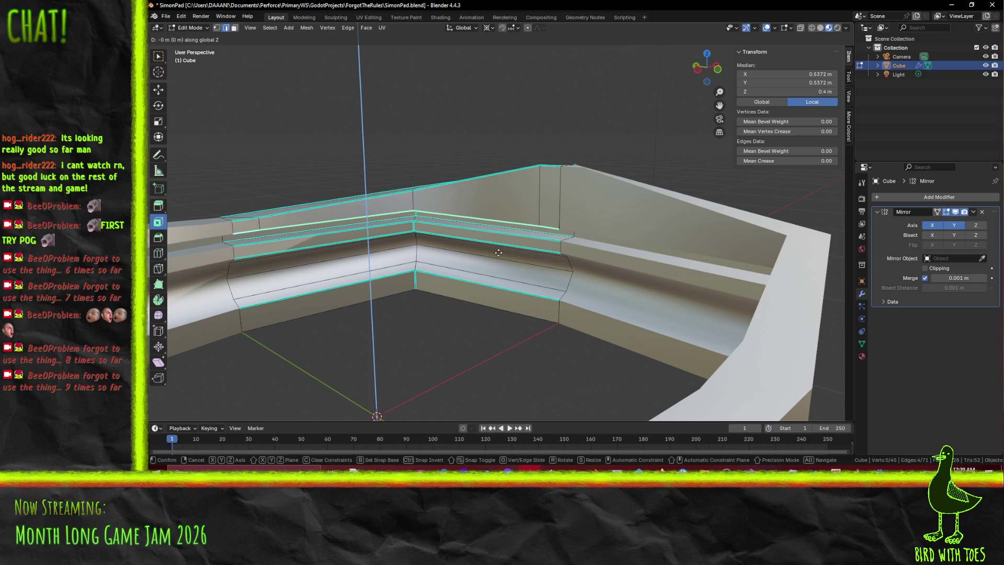
{"action": "left_click", "coordinate": [499, 294]}
{"action": "mouse_move", "coordinate": [403, 236]}
{"action": "middle_mouse_down"}
{"action": "mouse_move", "coordinate": [493, 268]}
{"action": "mouse_move", "coordinate": [379, 162]}
{"action": "middle_mouse_up"}
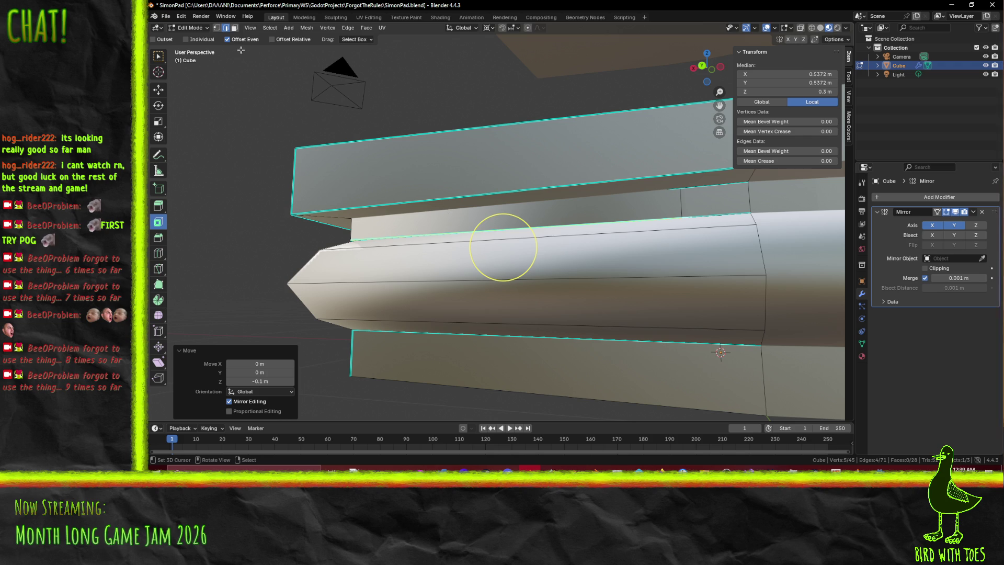
{"action": "left_click", "coordinate": [233, 30]}
- In top wireframe view, nudge the ledge face about 0.03 m along Y to the rim outline
{"action": "left_click", "coordinate": [489, 190]}
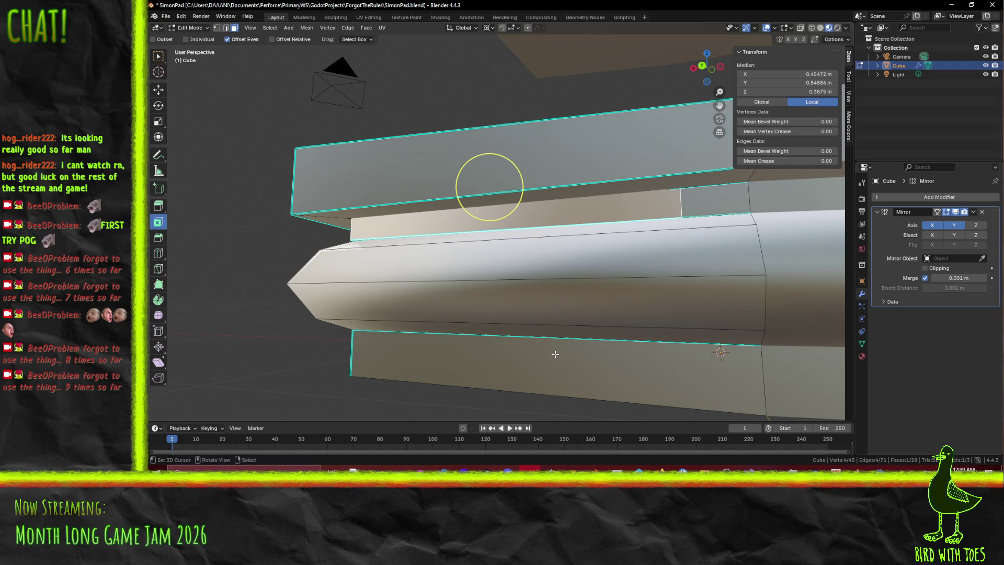
{"action": "key", "text": "KP_7"}
{"action": "key", "text": "z"}
{"action": "left_click", "coordinate": [484, 354]}
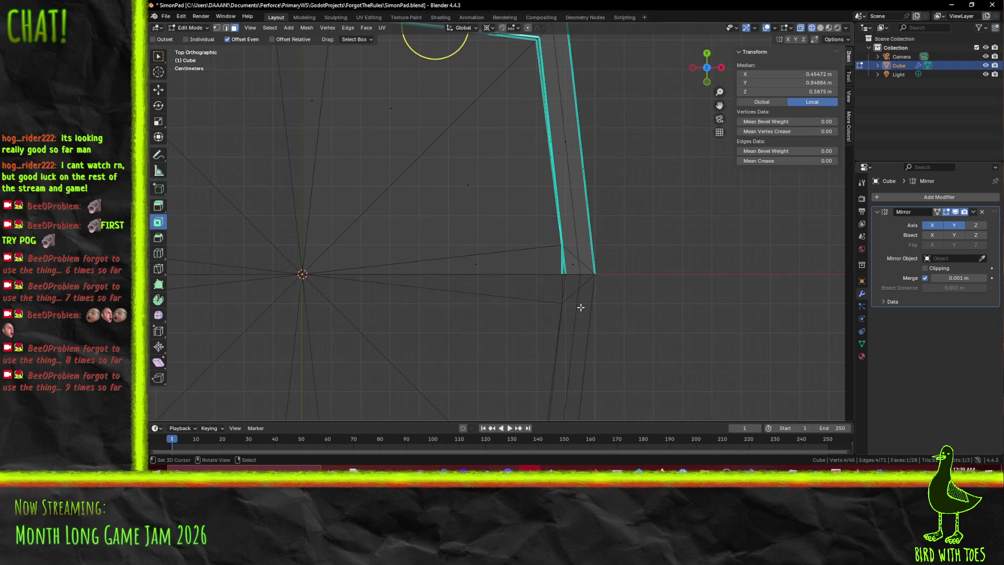
{"action": "key", "text": "g"}
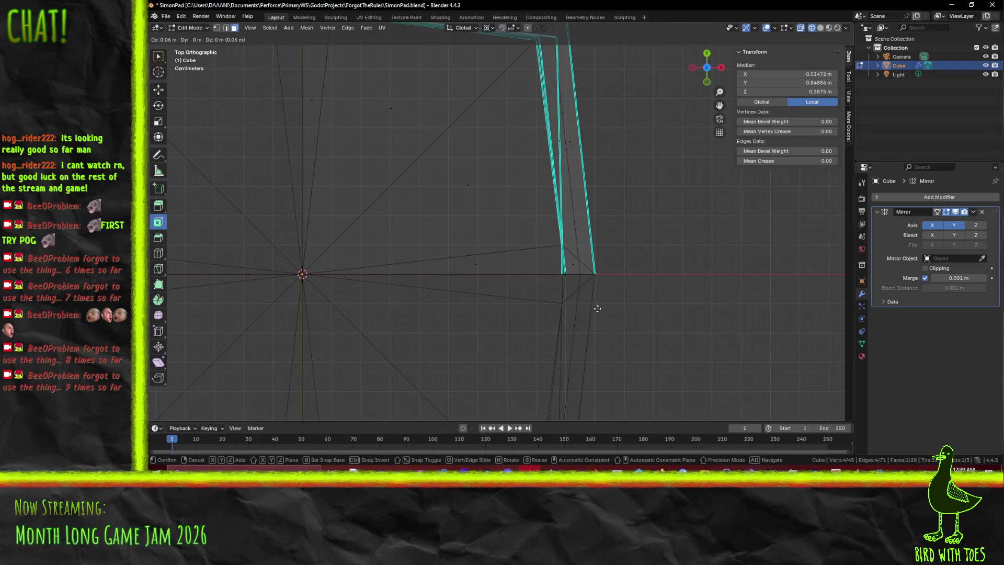
{"action": "scroll", "coordinate": [594, 308], "scroll_direction": "up", "scroll_amount": 2, "text": "shift"}
{"action": "scroll", "coordinate": [531, 287], "scroll_direction": "up", "scroll_amount": 2, "text": "shift"}
{"action": "scroll", "coordinate": [517, 343], "scroll_direction": "up", "scroll_amount": 2, "text": "shift"}
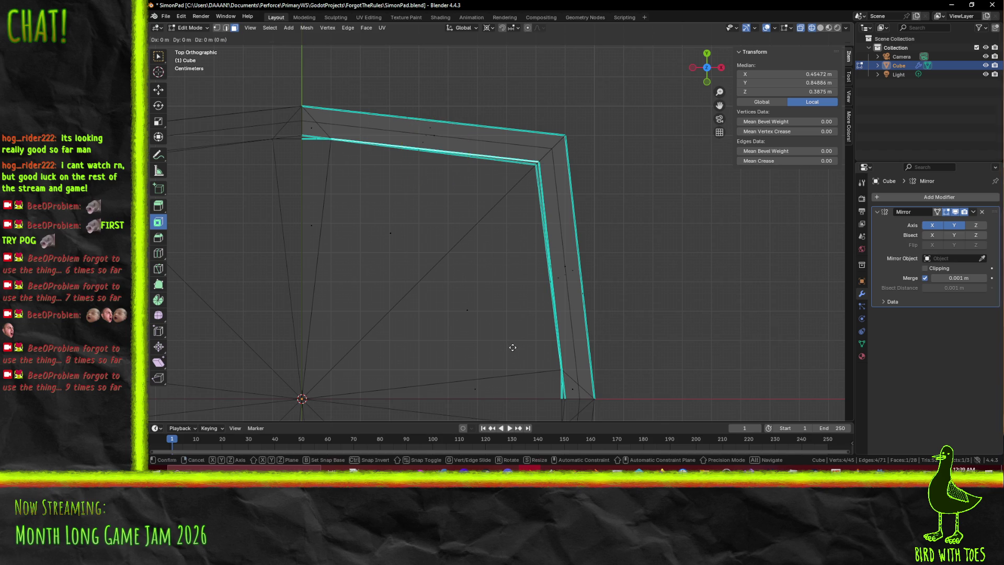
{"action": "left_click", "coordinate": [512, 341]}
{"action": "middle_click_drag", "start_coordinate": [436, 153], "coordinate": [588, 194]}
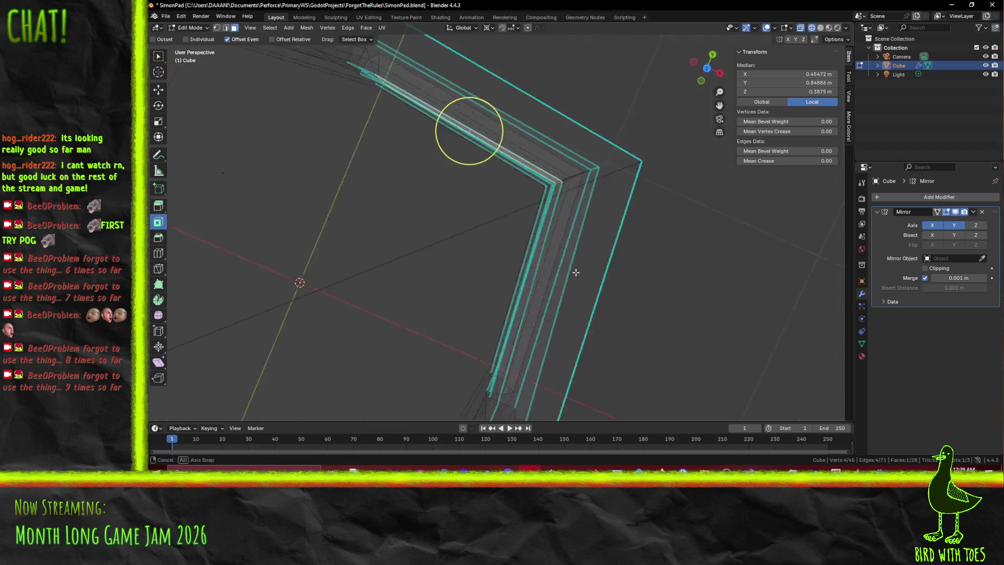
- Nudge the ledge face with its small end face into line from above, then clear the selection
{"action": "left_click", "coordinate": [705, 245], "text": "shift"}
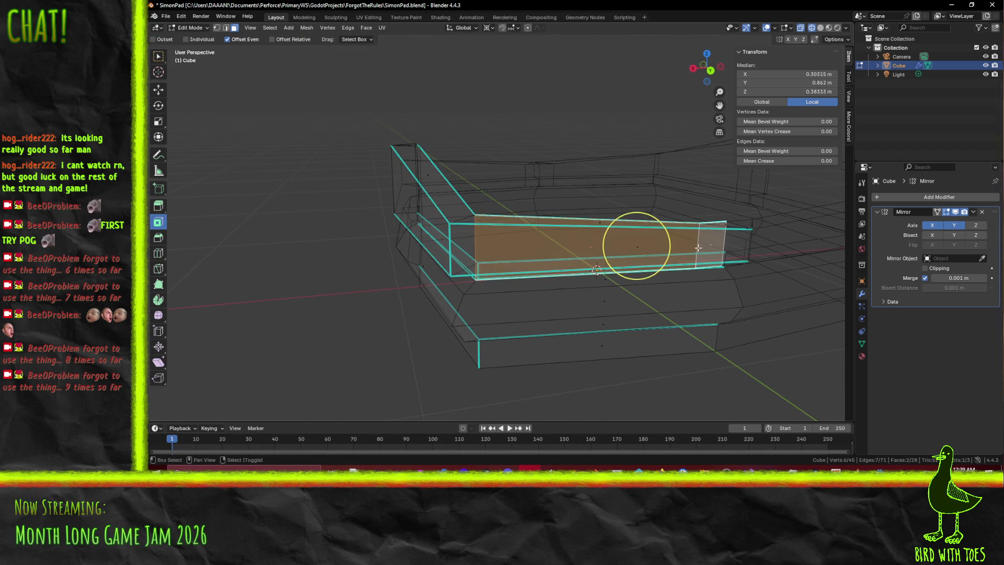
{"action": "key", "text": "KP_7"}
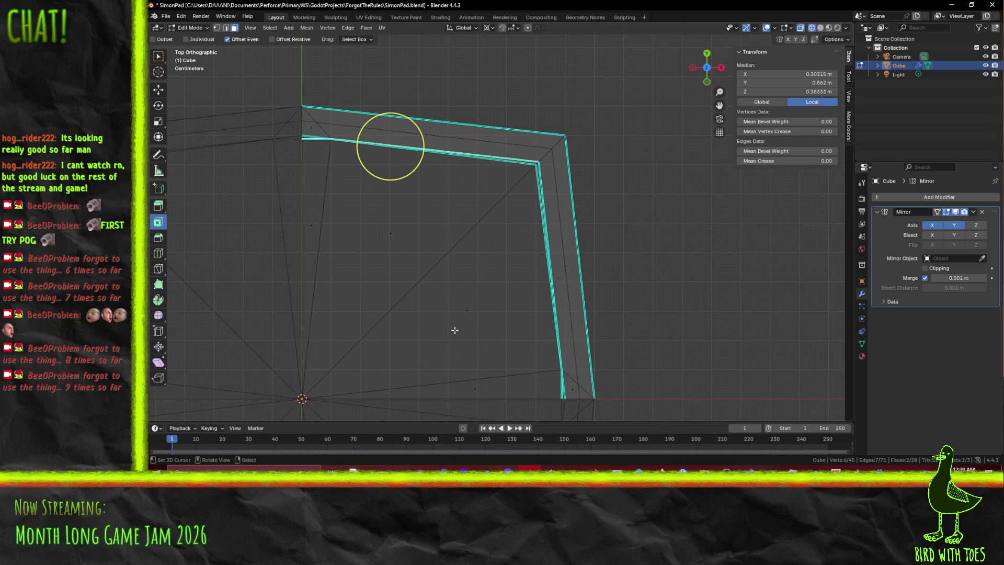
{"action": "key", "text": "g"}
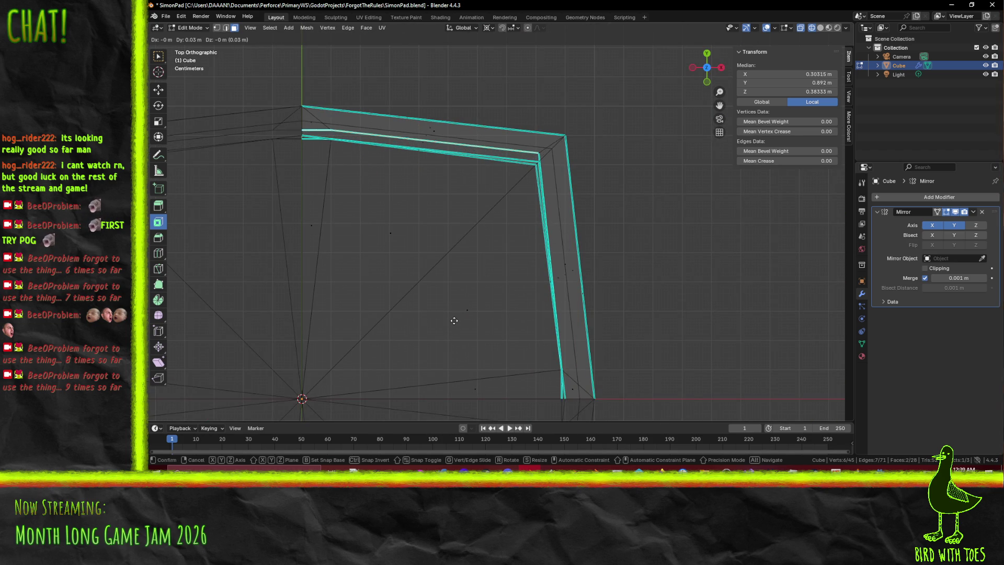
{"action": "left_click", "coordinate": [453, 322]}
{"action": "middle_click_drag", "start_coordinate": [393, 134], "coordinate": [529, 214]}
{"action": "mouse_move", "coordinate": [447, 268]}
{"action": "middle_mouse_down"}
{"action": "mouse_move", "coordinate": [347, 280]}
{"action": "mouse_move", "coordinate": [337, 225]}
{"action": "middle_mouse_up"}
{"action": "key", "text": "alt+a"}
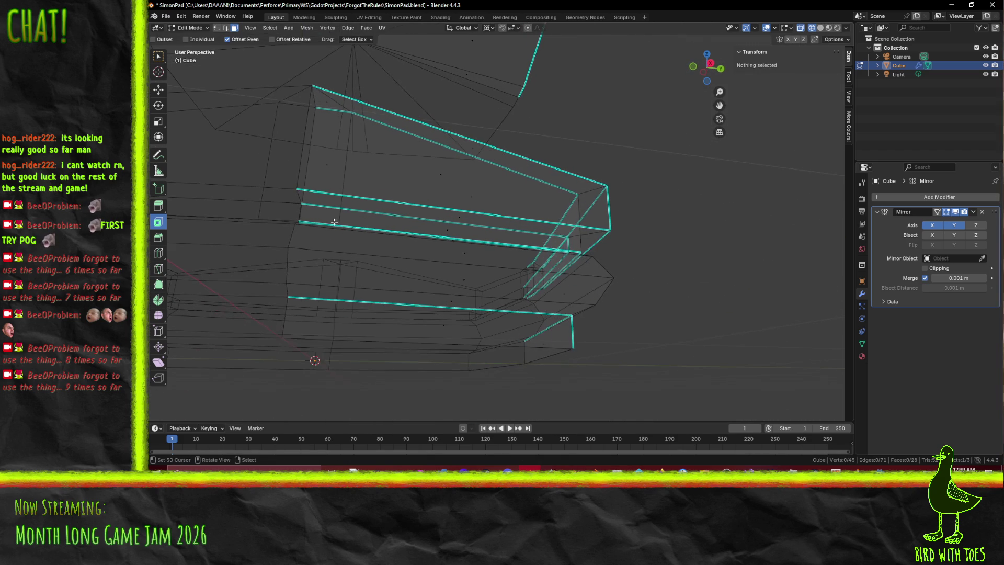
{"action": "scroll", "coordinate": [340, 220], "scroll_direction": "down", "scroll_amount": 2}
{"action": "scroll", "coordinate": [343, 226], "scroll_direction": "down", "scroll_amount": 2}
{"action": "scroll", "coordinate": [345, 235], "scroll_direction": "down", "scroll_amount": 2}
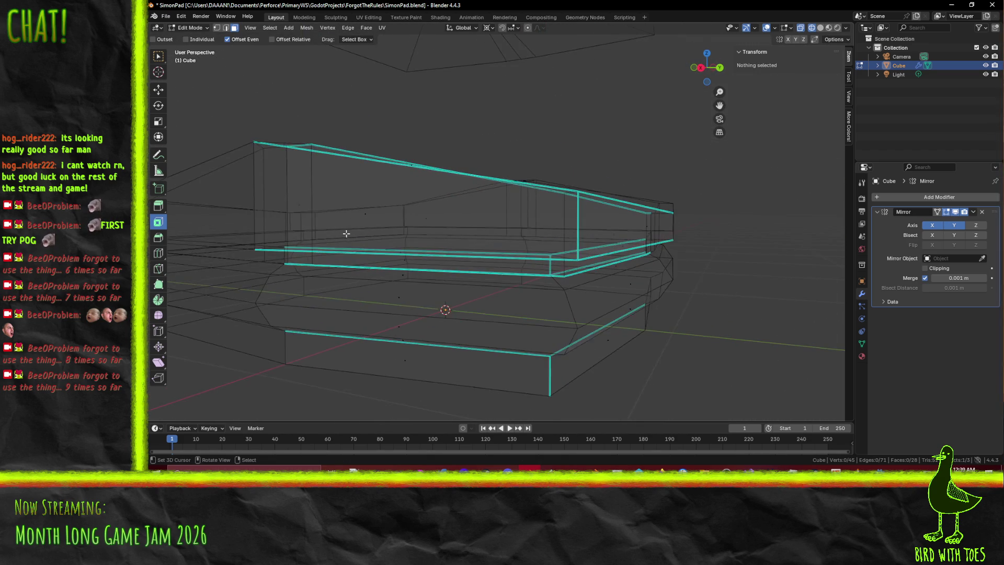
- Select the flat side ledge strip at Z 0.325 and orbit to a higher front view
{"action": "middle_click_drag", "start_coordinate": [351, 234], "coordinate": [362, 226]}
{"action": "left_click", "coordinate": [399, 259]}
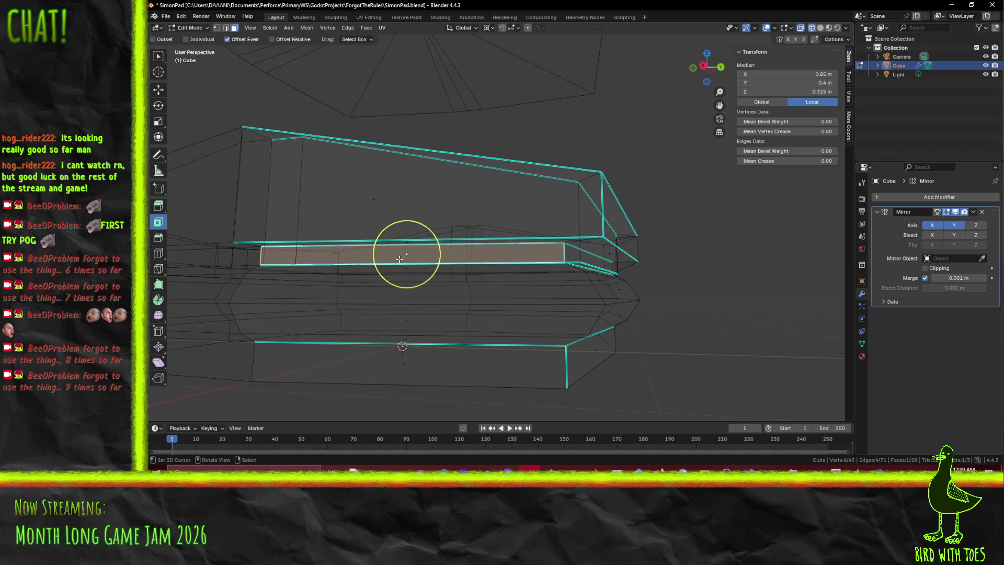
{"action": "middle_click_drag", "start_coordinate": [401, 258], "coordinate": [417, 274]}
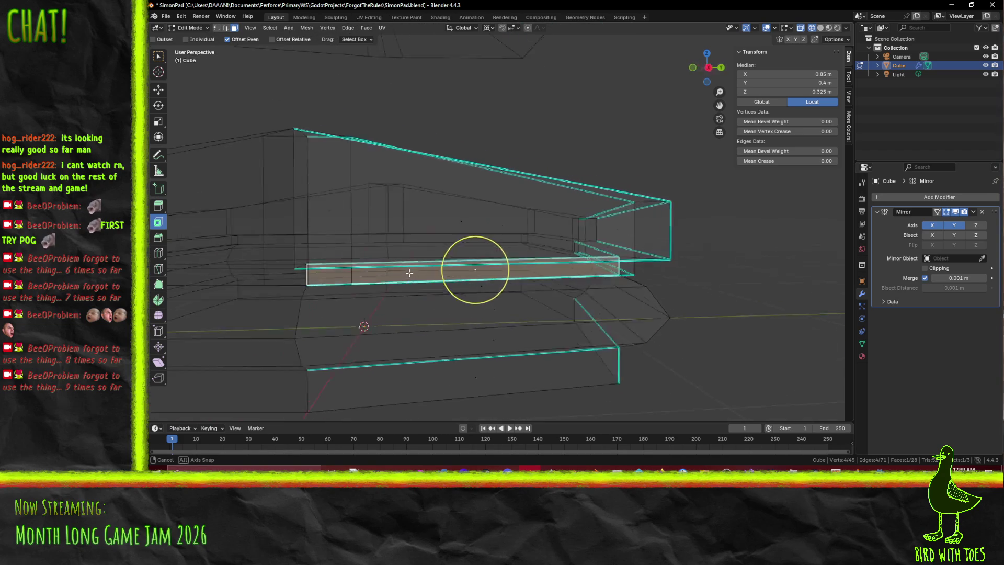
{"action": "middle_click_drag", "start_coordinate": [417, 274], "coordinate": [435, 273]}
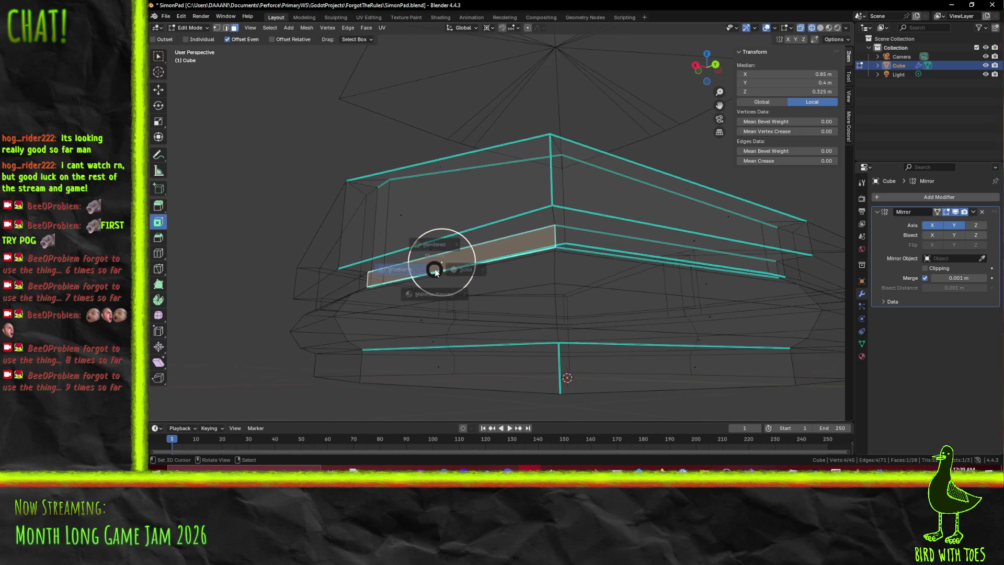
- Select the side ledge faces in see-through top view and try a first sideways nudge, then cancel it
{"action": "key", "text": "z"}
{"action": "left_click", "coordinate": [422, 319]}
{"action": "middle_click_drag", "start_coordinate": [427, 306], "coordinate": [447, 264]}
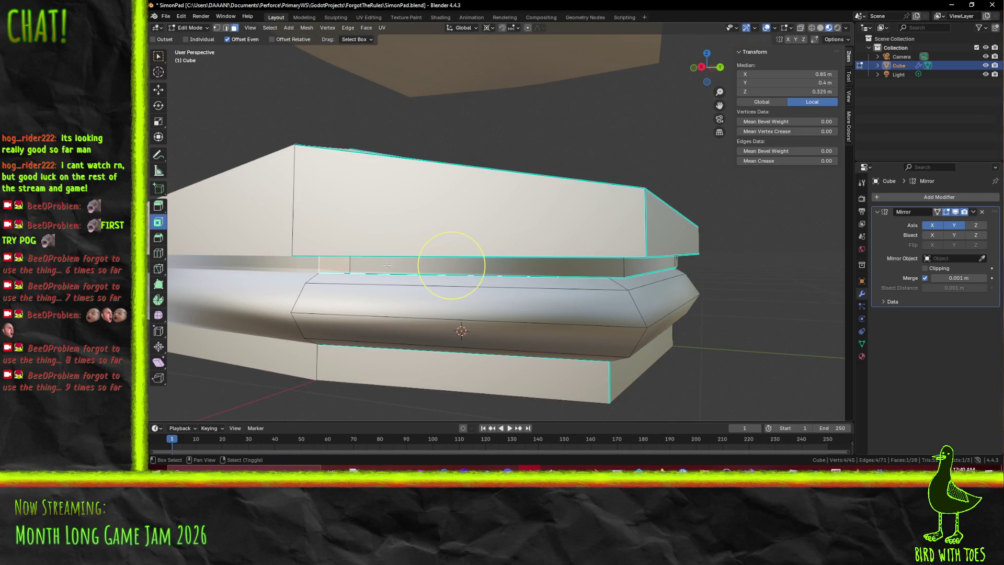
{"action": "scroll", "coordinate": [386, 264], "scroll_direction": "up", "scroll_amount": 3}
{"action": "mouse_move", "coordinate": [386, 263]}
{"action": "middle_mouse_down"}
{"action": "mouse_move", "coordinate": [457, 284]}
{"action": "mouse_move", "coordinate": [518, 279]}
{"action": "mouse_move", "coordinate": [479, 262]}
{"action": "middle_mouse_up"}
{"action": "left_click", "coordinate": [457, 284], "text": "shift"}
{"action": "key", "text": "KP_7"}
{"action": "key", "text": "z"}
{"action": "left_click", "coordinate": [545, 278]}
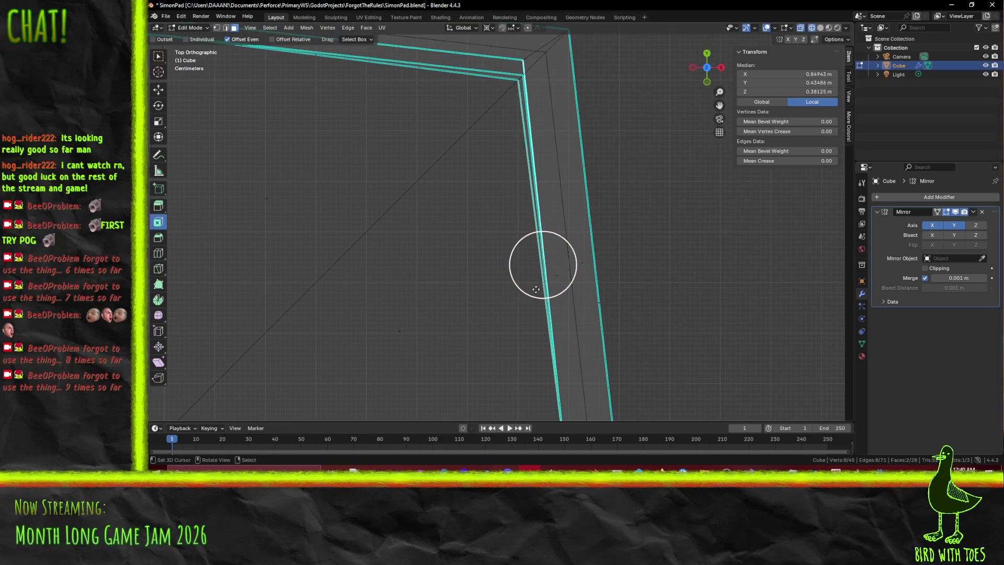
{"action": "key", "text": "Escape"}
{"action": "key", "text": "g"}
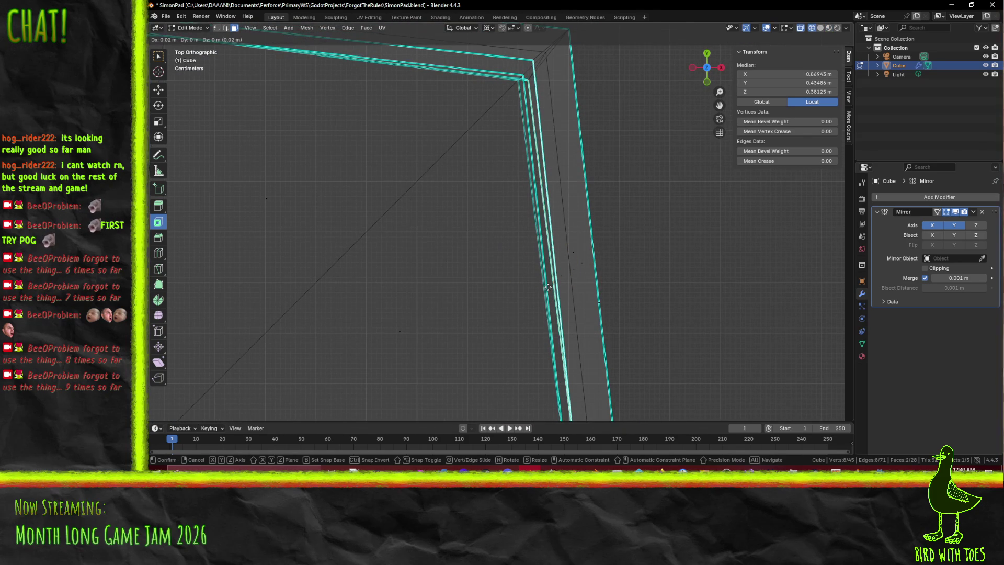
{"action": "key", "text": "Escape"}
{"action": "key", "text": "c"}
- Shift the selected side ledge strip 0.02 m along X and check it in solid shading
{"action": "mouse_move", "coordinate": [477, 264]}
{"action": "middle_mouse_down"}
{"action": "mouse_move", "coordinate": [571, 191]}
{"action": "mouse_move", "coordinate": [476, 262]}
{"action": "mouse_move", "coordinate": [548, 234]}
{"action": "middle_mouse_up"}
{"action": "left_click_drag", "start_coordinate": [549, 233], "coordinate": [540, 234]}
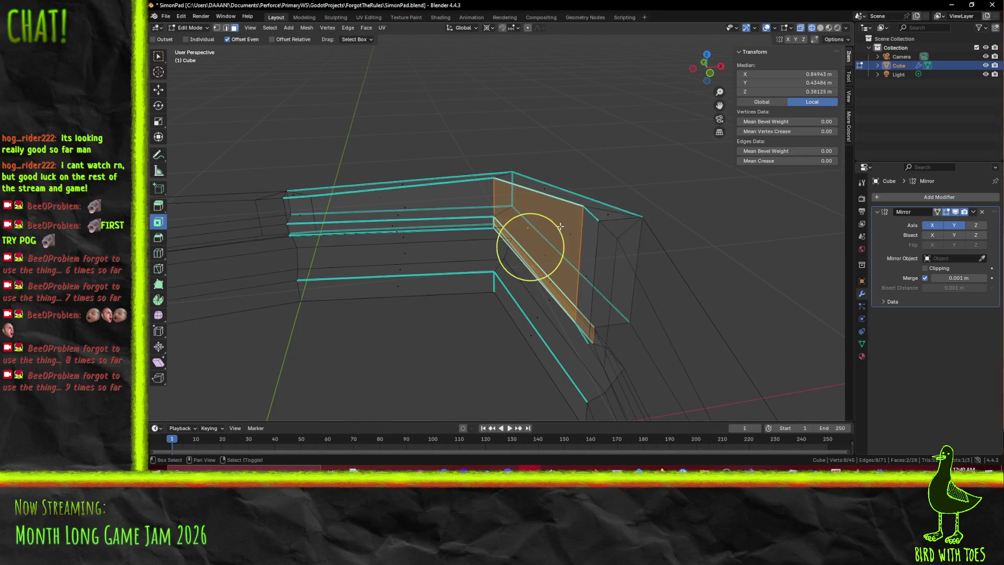
{"action": "mouse_move", "coordinate": [523, 219]}
{"action": "middle_mouse_down"}
{"action": "mouse_move", "coordinate": [609, 233]}
{"action": "mouse_move", "coordinate": [633, 220]}
{"action": "mouse_move", "coordinate": [607, 211]}
{"action": "mouse_move", "coordinate": [552, 219]}
{"action": "middle_mouse_up"}
{"action": "key", "text": "KP_7"}
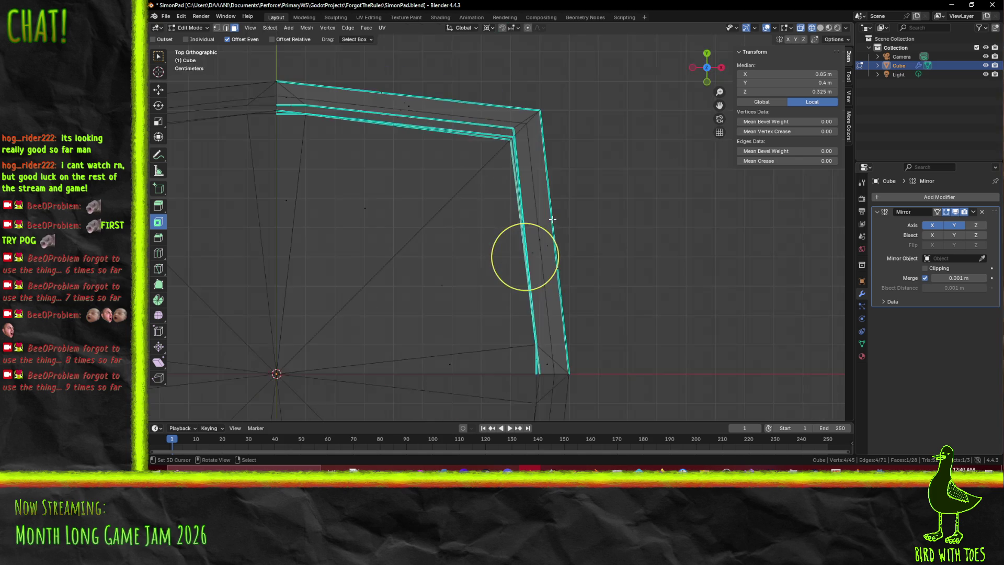
{"action": "key", "text": "g"}
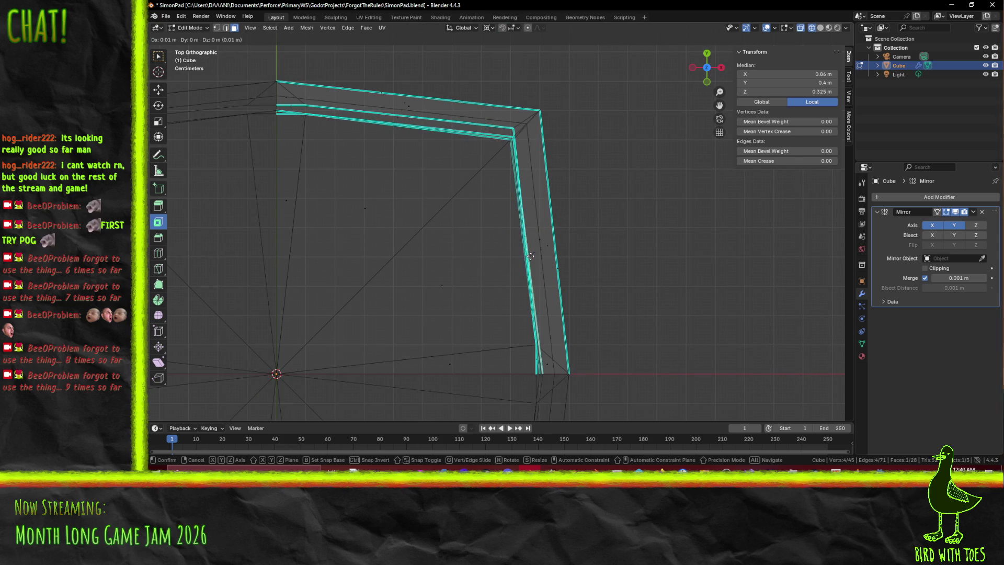
{"action": "left_click", "coordinate": [534, 256]}
{"action": "middle_click_drag", "start_coordinate": [531, 251], "coordinate": [463, 260]}
{"action": "middle_click_drag", "start_coordinate": [581, 192], "coordinate": [593, 176]}
{"action": "key", "text": "z"}
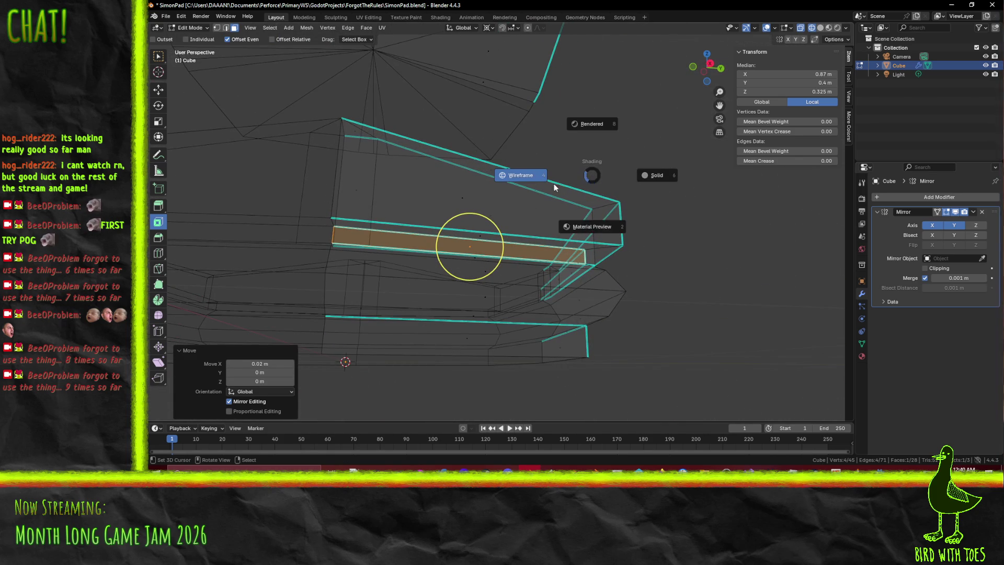
{"action": "left_click", "coordinate": [639, 178]}
- Reselect the inner rim ledge faces and frame the rim corner from directly above
{"action": "mouse_move", "coordinate": [638, 178]}
{"action": "middle_mouse_down"}
{"action": "mouse_move", "coordinate": [536, 263]}
{"action": "mouse_move", "coordinate": [542, 280]}
{"action": "mouse_move", "coordinate": [601, 274]}
{"action": "middle_mouse_up"}
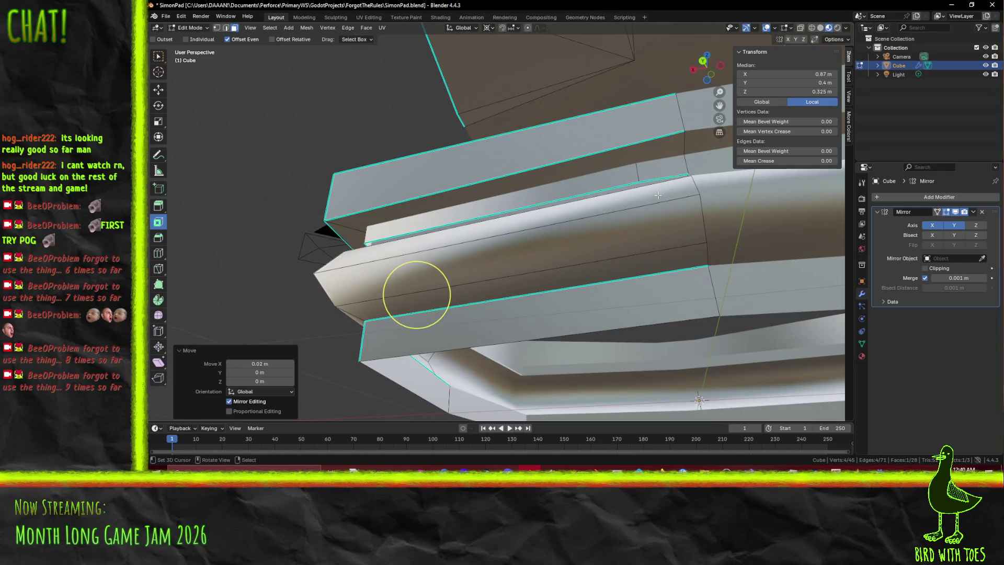
{"action": "left_click", "coordinate": [664, 168]}
{"action": "mouse_move", "coordinate": [663, 168]}
{"action": "middle_mouse_down"}
{"action": "mouse_move", "coordinate": [533, 258]}
{"action": "mouse_move", "coordinate": [549, 268]}
{"action": "mouse_move", "coordinate": [599, 246]}
{"action": "mouse_move", "coordinate": [609, 222]}
{"action": "mouse_move", "coordinate": [654, 258]}
{"action": "middle_mouse_up"}
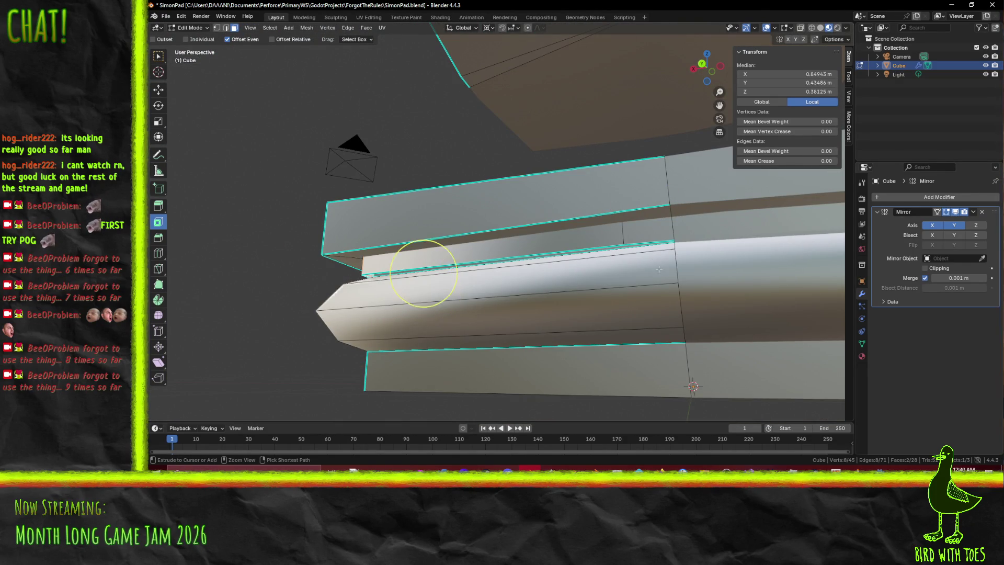
{"action": "key", "text": "alt+a"}
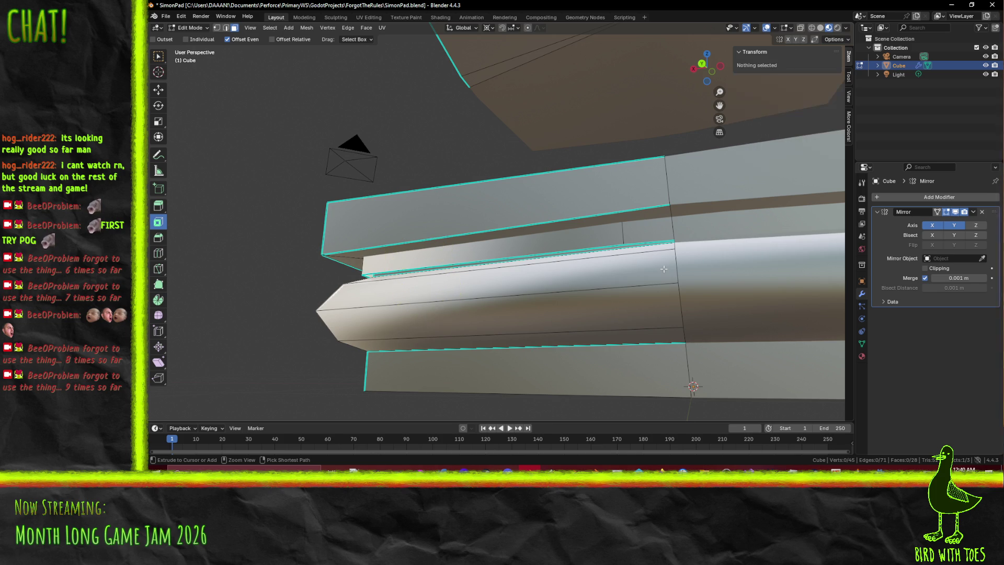
{"action": "key", "text": "c"}
{"action": "left_click", "coordinate": [537, 224]}
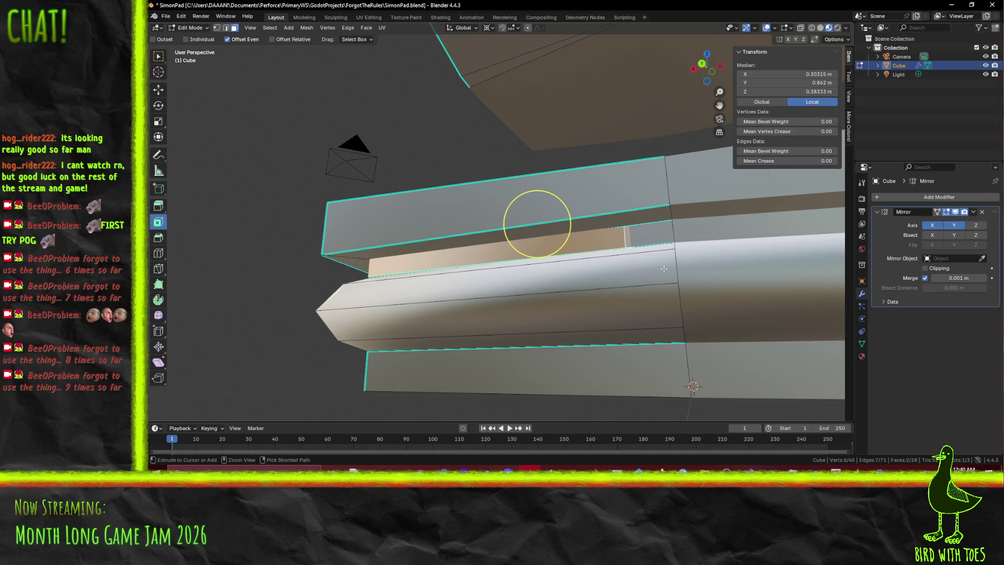
{"action": "left_click", "coordinate": [565, 246], "text": "ctrl"}
{"action": "mouse_move", "coordinate": [527, 242]}
{"action": "middle_mouse_down"}
{"action": "mouse_move", "coordinate": [504, 274]}
{"action": "mouse_move", "coordinate": [514, 258]}
{"action": "middle_mouse_up"}
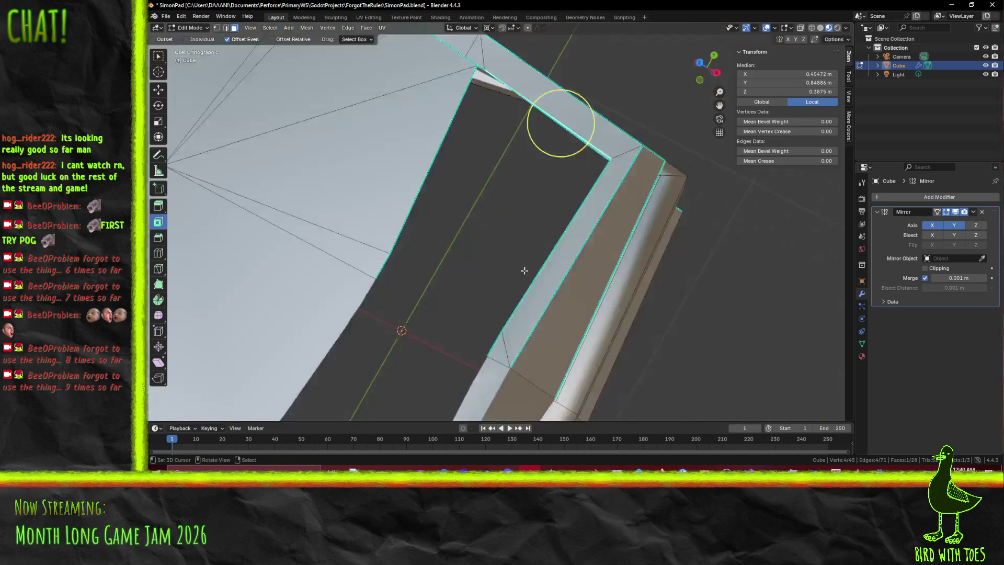
{"action": "key", "text": "grave"}
{"action": "left_click", "coordinate": [401, 251]}
{"action": "middle_click_drag", "start_coordinate": [401, 251], "coordinate": [427, 294], "text": "shift"}
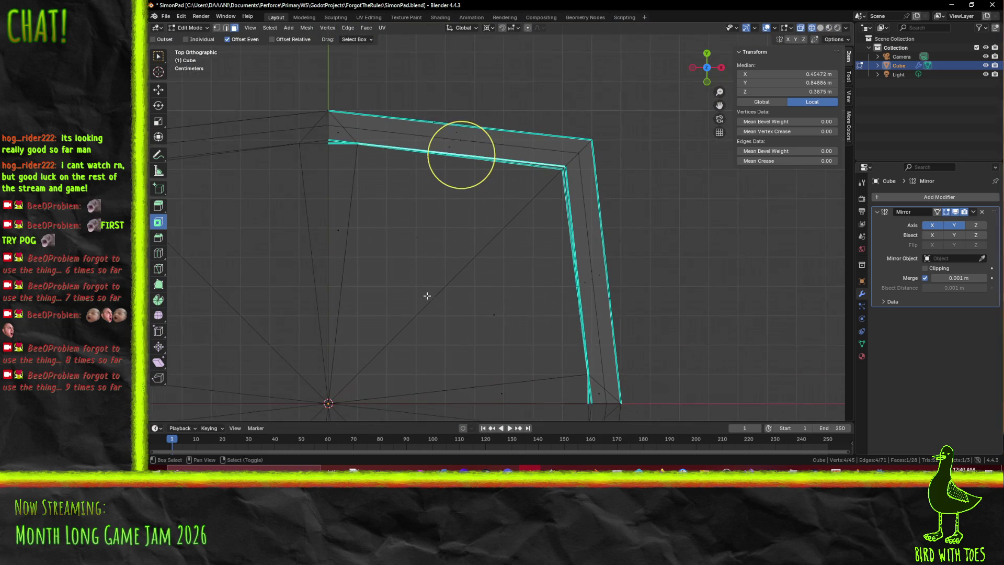
- Move the inner rim edge and its thin face 0.02 m along Y, then check in solid shading
{"action": "key", "text": "g"}
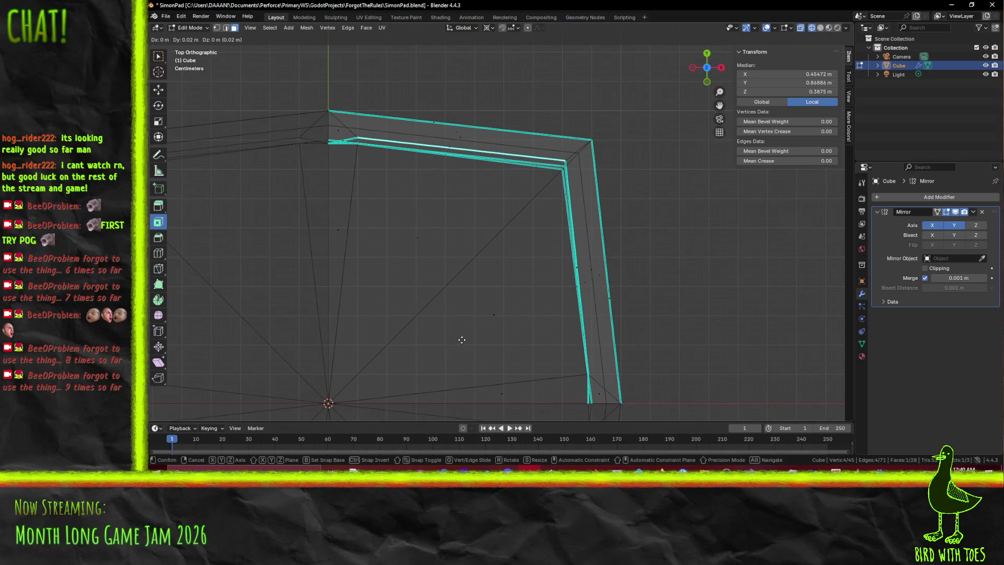
{"action": "left_click", "coordinate": [462, 338]}
{"action": "mouse_move", "coordinate": [426, 332]}
{"action": "middle_mouse_down"}
{"action": "mouse_move", "coordinate": [592, 213]}
{"action": "mouse_move", "coordinate": [547, 314]}
{"action": "middle_mouse_up"}
{"action": "left_click", "coordinate": [541, 275]}
{"action": "key", "text": "KP_7"}
{"action": "key", "text": "Escape"}
{"action": "key", "text": "g"}
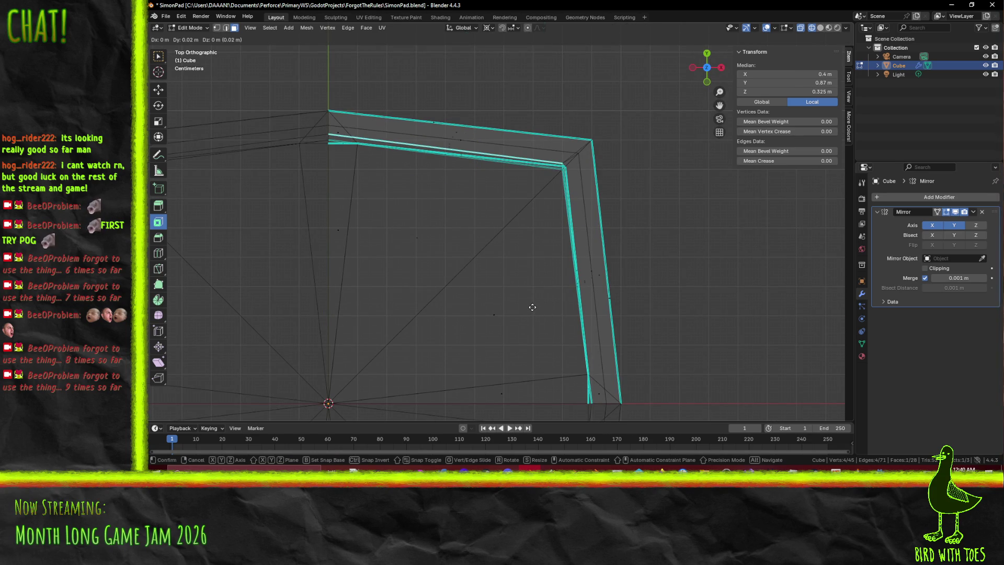
{"action": "left_click", "coordinate": [532, 306]}
{"action": "middle_click_drag", "start_coordinate": [534, 307], "coordinate": [499, 222]}
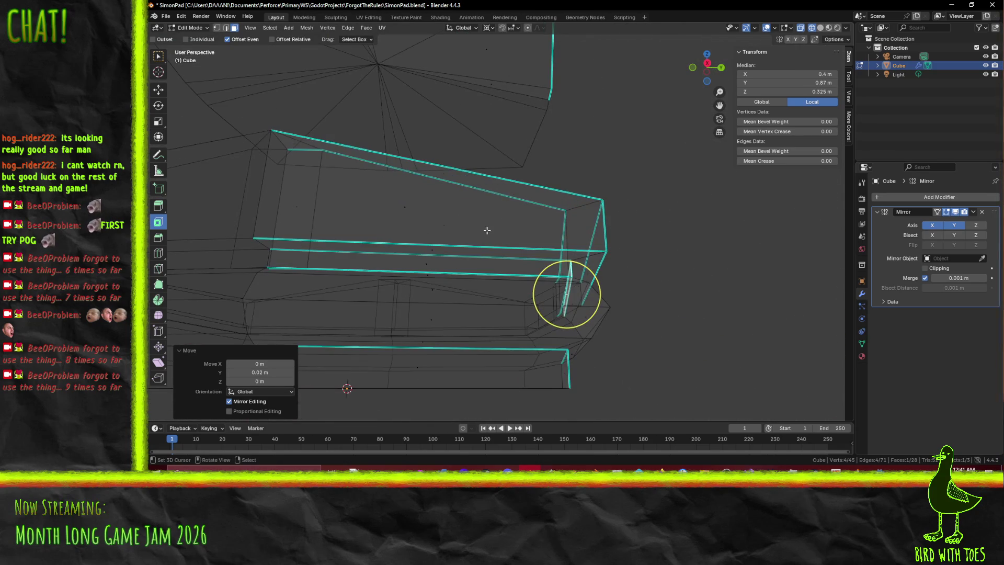
{"action": "key", "text": "z"}
{"action": "left_click", "coordinate": [500, 279]}
- Move the thin horizontal ledge face 0.02 m along X to X 0.87 and restore solid shading
{"action": "mouse_move", "coordinate": [500, 279]}
{"action": "middle_mouse_down"}
{"action": "mouse_move", "coordinate": [399, 287]}
{"action": "mouse_move", "coordinate": [403, 339]}
{"action": "mouse_move", "coordinate": [382, 300]}
{"action": "mouse_move", "coordinate": [430, 288]}
{"action": "middle_mouse_up"}
{"action": "key", "text": "z"}
{"action": "left_click", "coordinate": [345, 345]}
{"action": "left_click", "coordinate": [431, 287]}
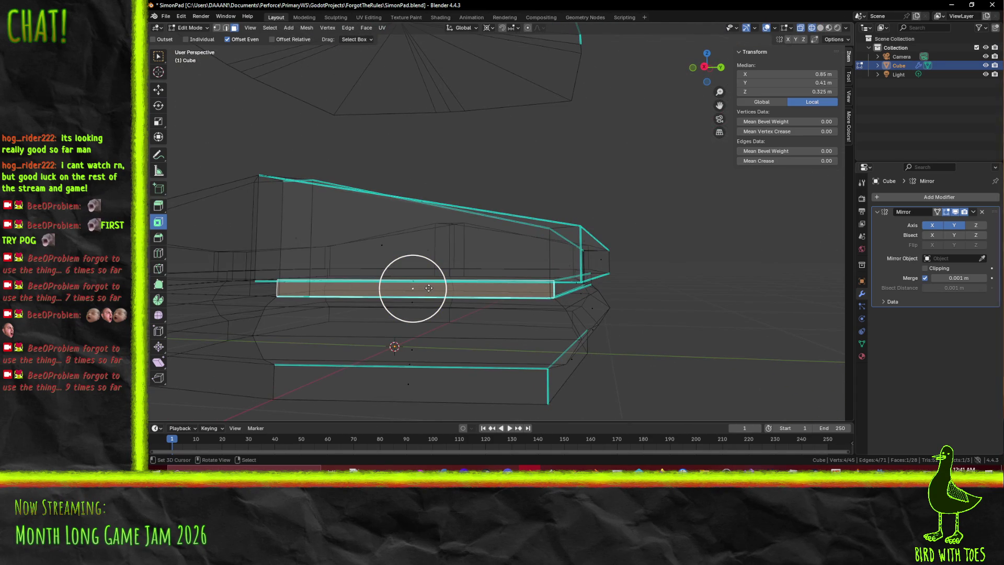
{"action": "key", "text": "KP_7"}
{"action": "key", "text": "g"}
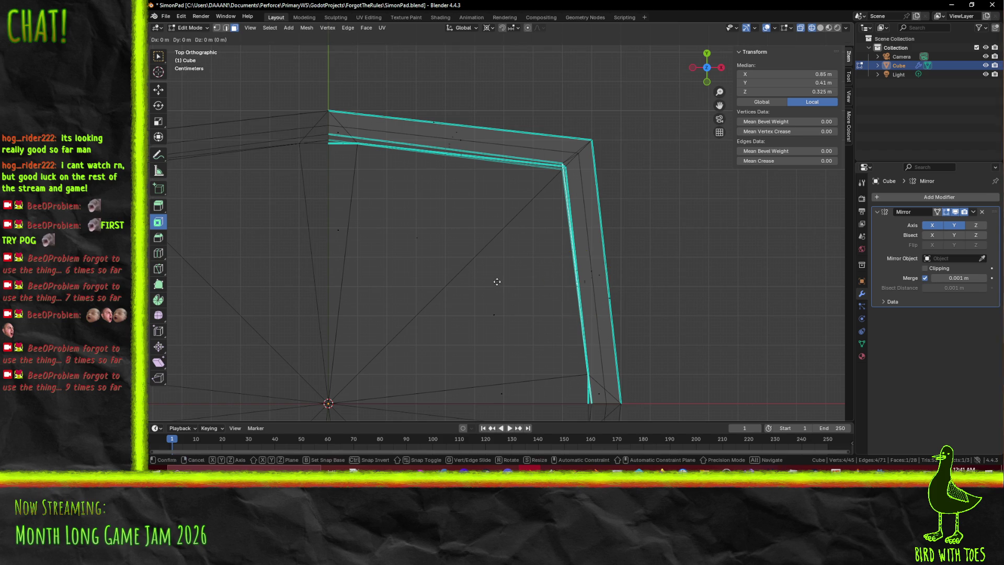
{"action": "left_click", "coordinate": [500, 281]}
{"action": "middle_click_drag", "start_coordinate": [501, 281], "coordinate": [597, 258]}
{"action": "key", "text": "z"}
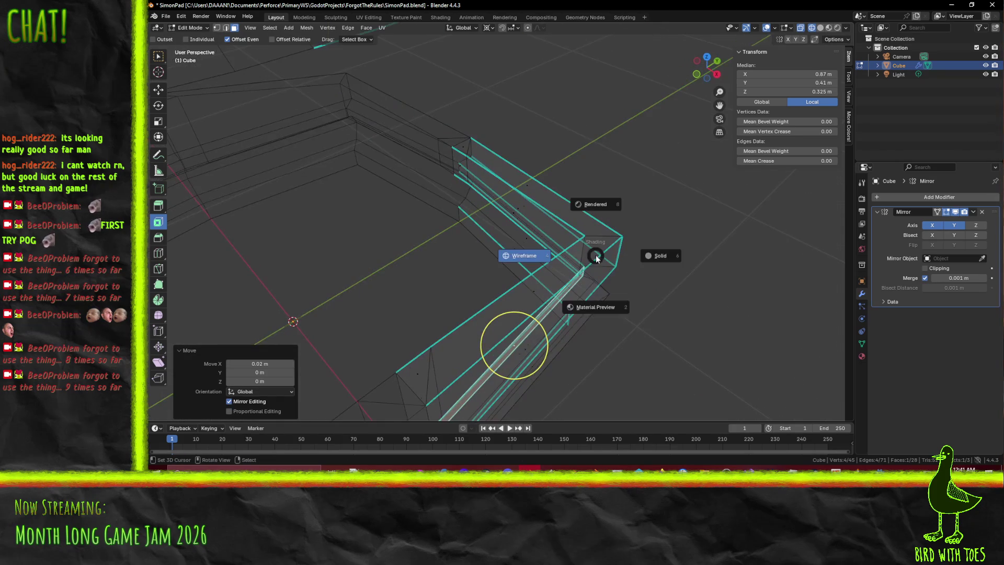
{"action": "left_click", "coordinate": [594, 311]}
{"action": "mouse_move", "coordinate": [594, 310]}
{"action": "middle_mouse_down"}
{"action": "mouse_move", "coordinate": [387, 290]}
{"action": "mouse_move", "coordinate": [565, 305]}
{"action": "mouse_move", "coordinate": [574, 287]}
{"action": "middle_mouse_up"}
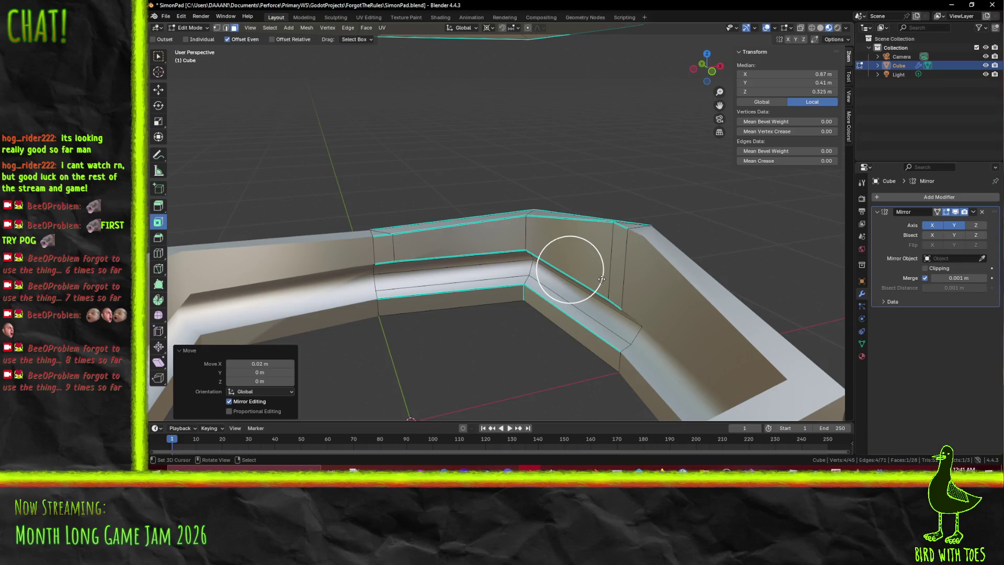
{"action": "scroll", "coordinate": [454, 261], "scroll_direction": "up", "scroll_amount": 5}
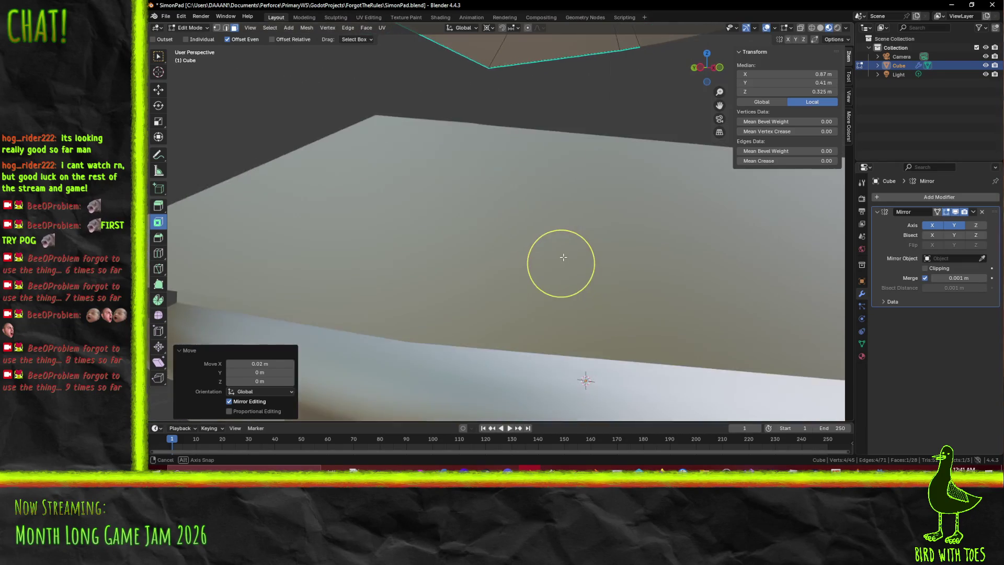
{"action": "scroll", "coordinate": [471, 282], "scroll_direction": "down", "scroll_amount": 4}
{"action": "scroll", "coordinate": [478, 294], "scroll_direction": "up", "scroll_amount": 1, "text": "shift"}
{"action": "scroll", "coordinate": [490, 298], "scroll_direction": "up", "scroll_amount": 2}
- Try filling faces between the inner ledge edges at the corner, then undo both trial fills
{"action": "left_click", "coordinate": [227, 29]}
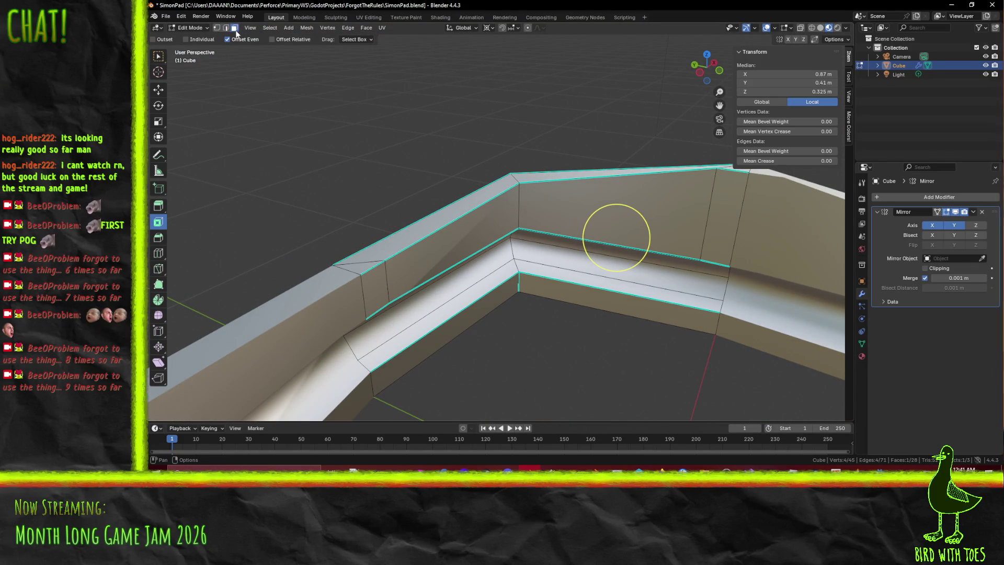
{"action": "left_click", "coordinate": [470, 250]}
{"action": "left_click", "coordinate": [620, 247], "text": "shift"}
{"action": "key", "text": "f"}
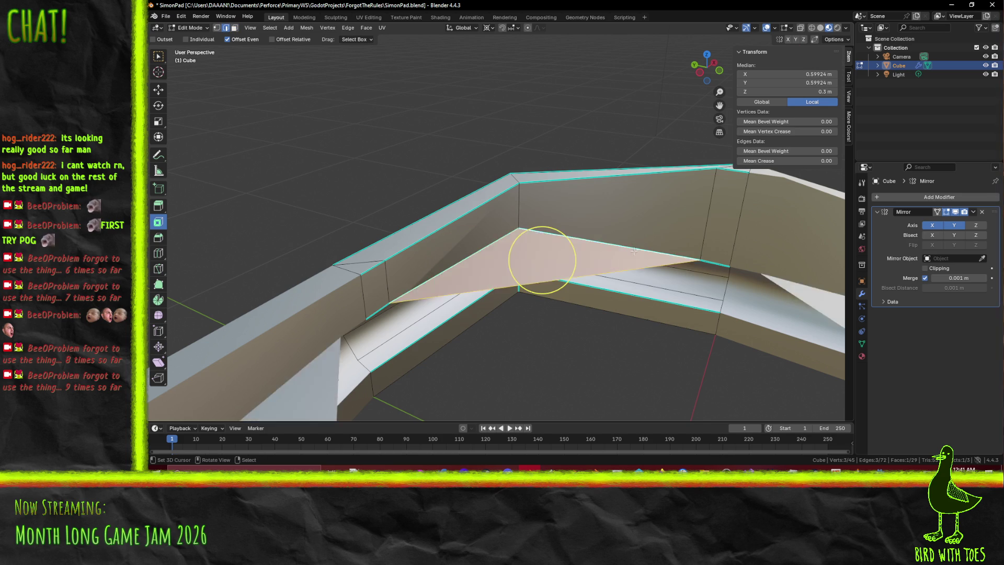
{"action": "middle_click_drag", "start_coordinate": [620, 248], "coordinate": [598, 302]}
{"action": "left_click", "coordinate": [367, 268]}
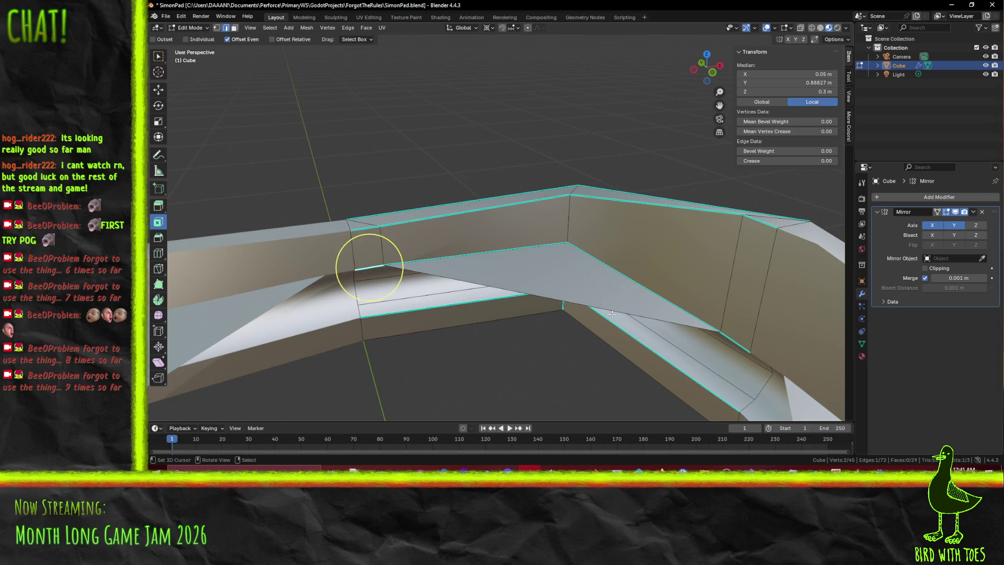
{"action": "left_click", "coordinate": [527, 299], "text": "shift"}
{"action": "key", "text": "f"}
{"action": "mouse_move", "coordinate": [646, 380]}
{"action": "middle_mouse_down"}
{"action": "mouse_move", "coordinate": [512, 376]}
{"action": "mouse_move", "coordinate": [690, 372]}
{"action": "middle_mouse_up"}
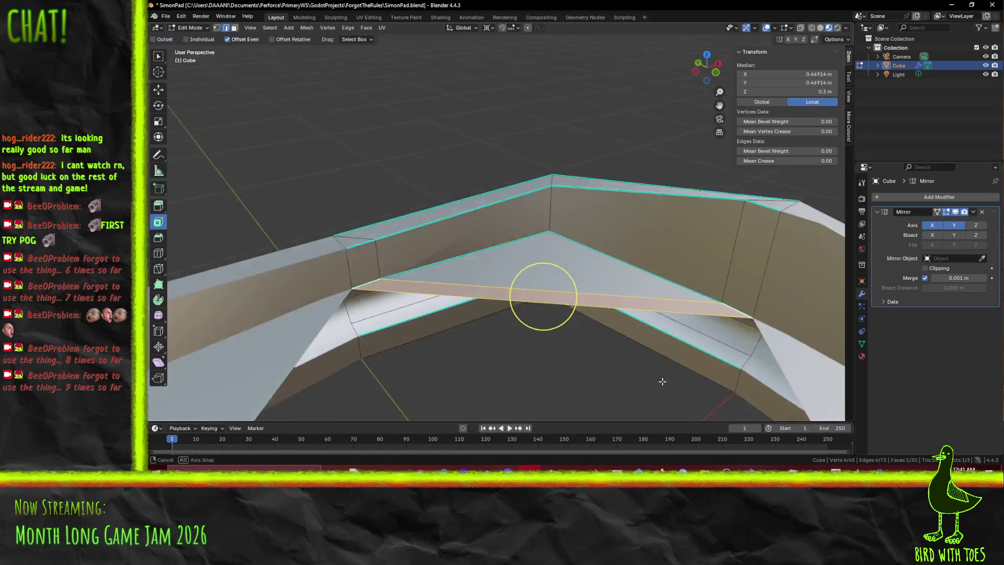
{"action": "middle_click_drag", "start_coordinate": [688, 371], "coordinate": [671, 365]}
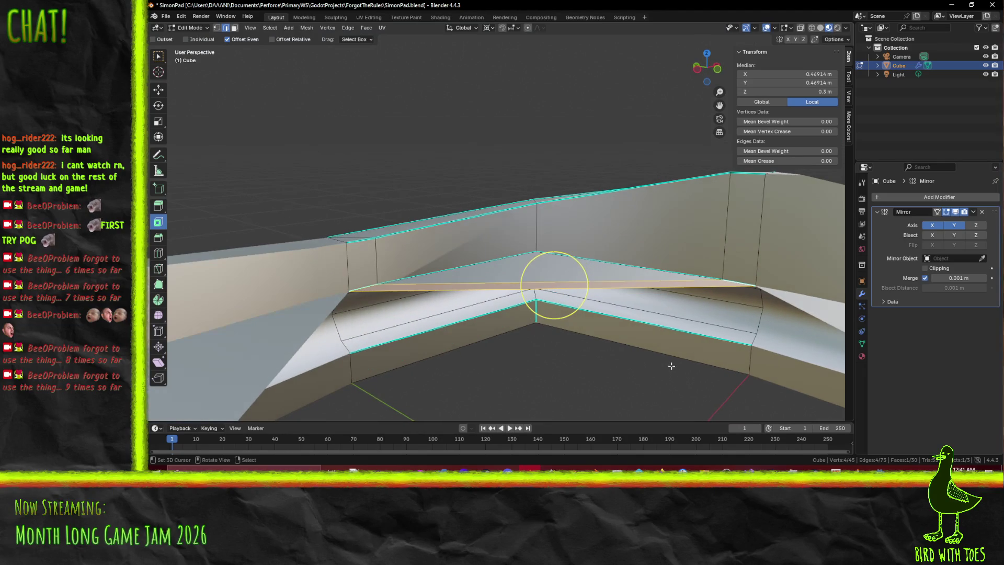
{"action": "key", "text": "ctrl+z"}
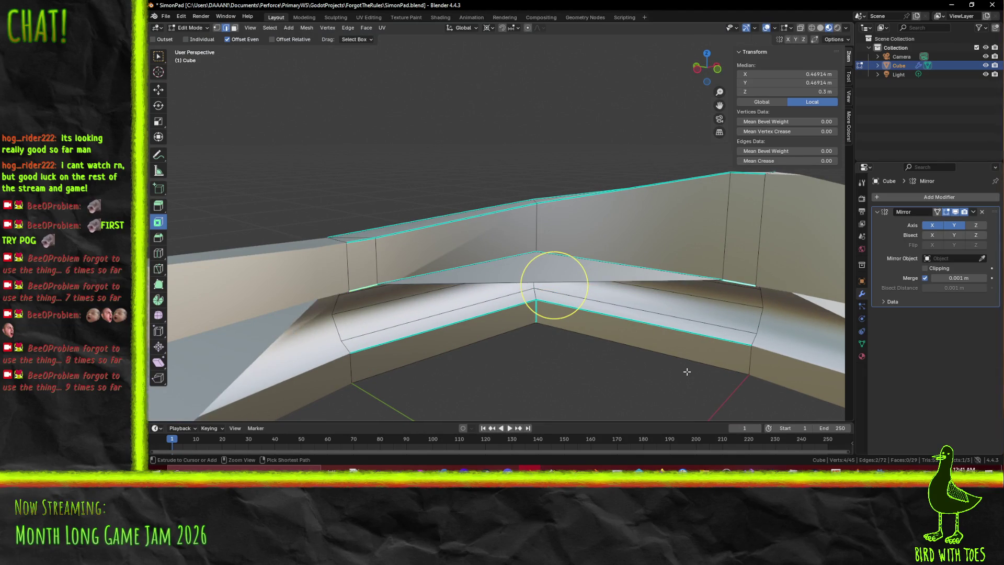
{"action": "key", "text": "ctrl+z"}
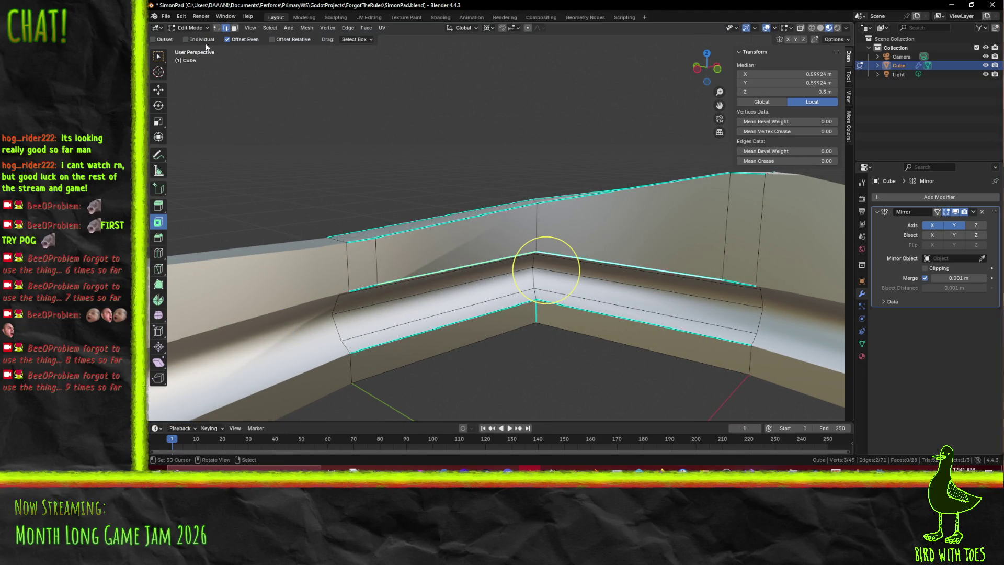
- Dissolve the extra vertical edges at both inner rim corners
{"action": "middle_click_drag", "start_coordinate": [547, 268], "coordinate": [538, 246]}
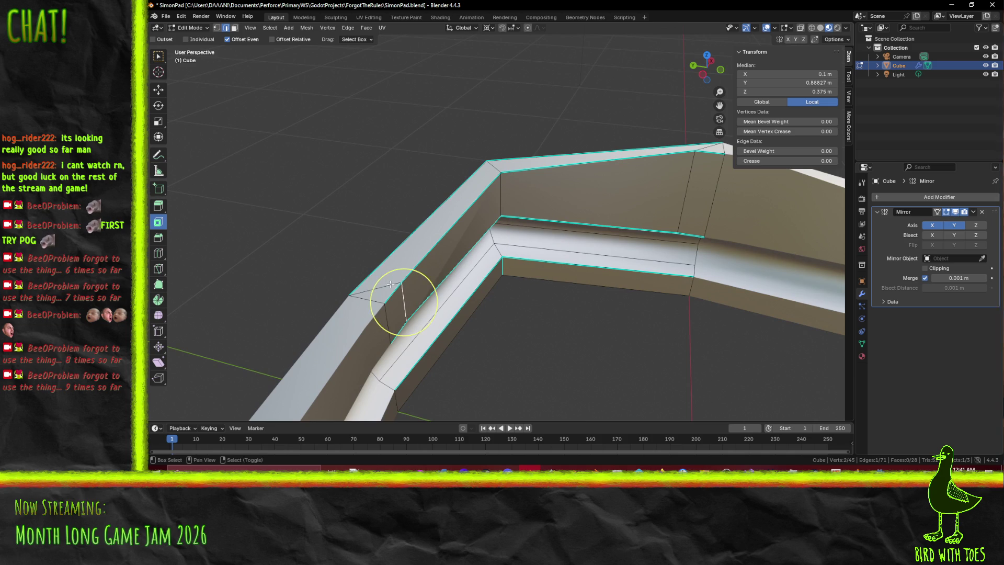
{"action": "middle_click_drag", "start_coordinate": [402, 303], "coordinate": [402, 290]}
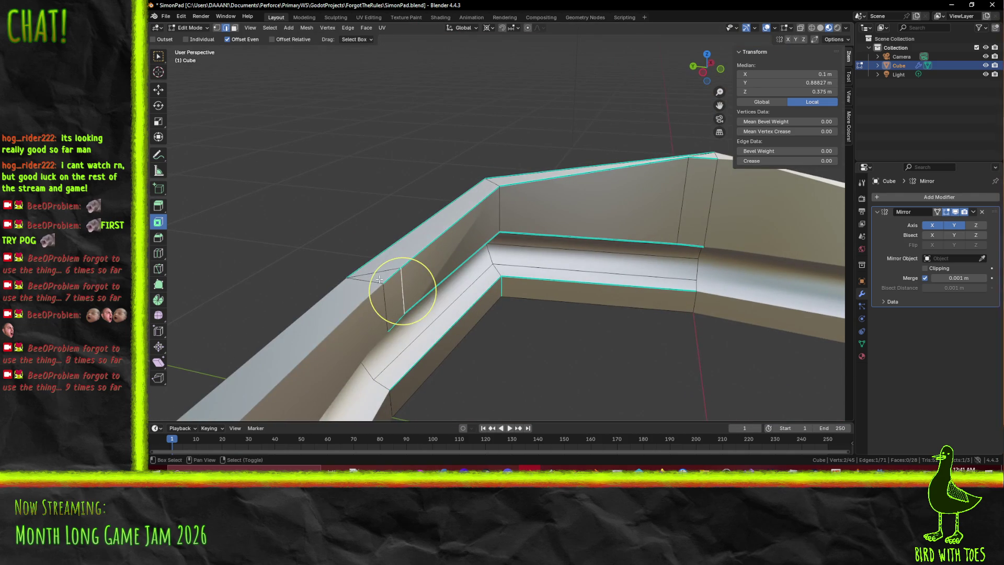
{"action": "key", "text": "ctrl+x"}
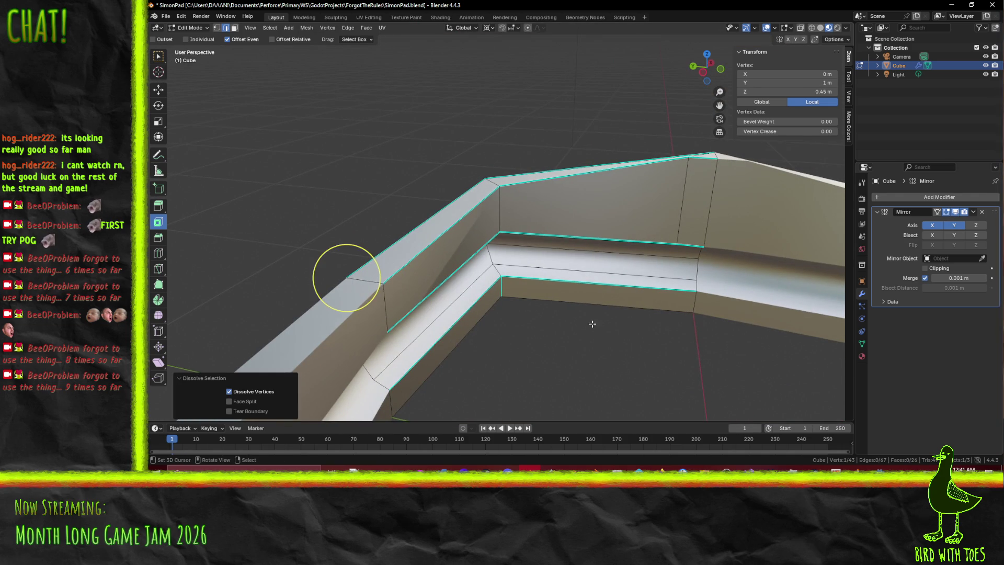
{"action": "mouse_move", "coordinate": [592, 323]}
{"action": "middle_mouse_down"}
{"action": "mouse_move", "coordinate": [484, 198]}
{"action": "mouse_move", "coordinate": [560, 225]}
{"action": "mouse_move", "coordinate": [456, 227]}
{"action": "middle_mouse_up"}
{"action": "left_click", "coordinate": [486, 192]}
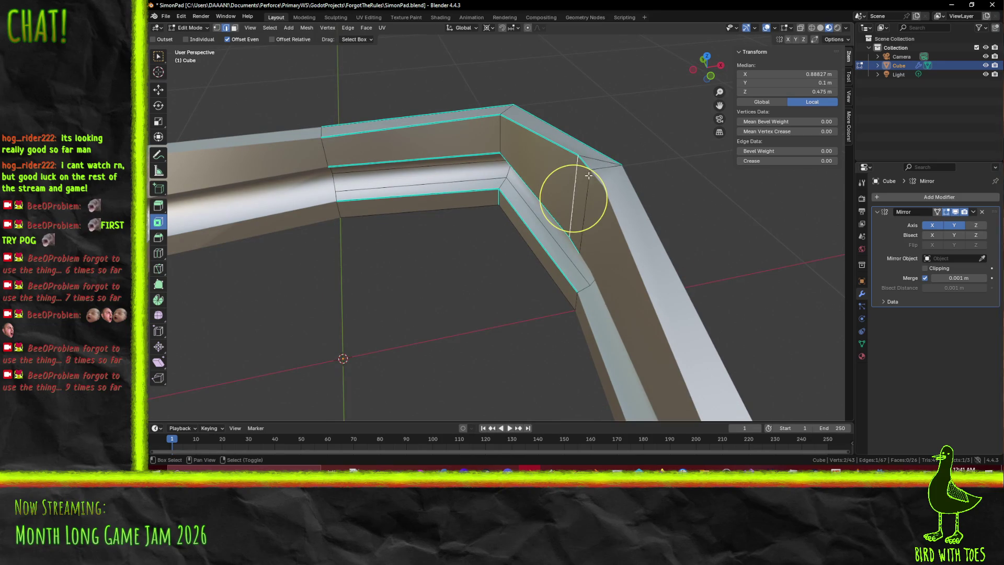
{"action": "key", "text": "ctrl+x"}
{"action": "mouse_move", "coordinate": [602, 162]}
{"action": "middle_mouse_down"}
{"action": "mouse_move", "coordinate": [506, 249]}
{"action": "mouse_move", "coordinate": [679, 156]}
{"action": "middle_mouse_up"}
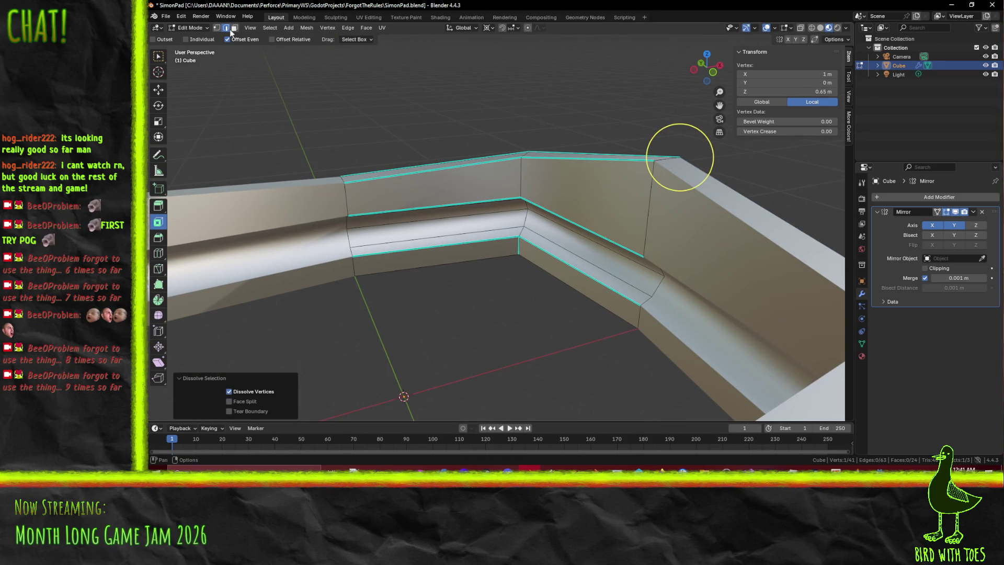
- Extrude the two inner ledge corner edges and begin shrinking them toward the centre
{"action": "left_click", "coordinate": [400, 209], "text": "shift"}
{"action": "left_click", "coordinate": [594, 234], "text": "shift"}
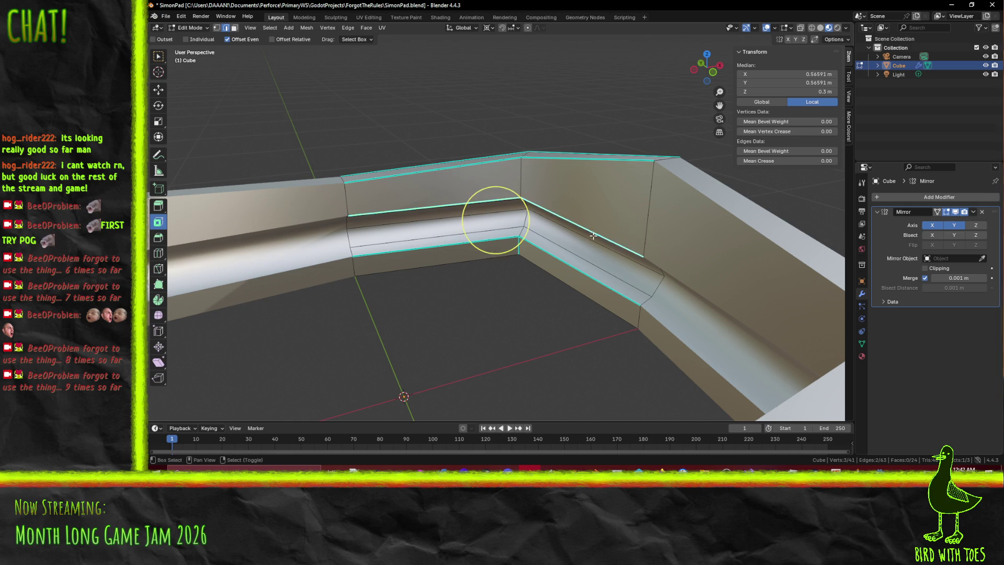
{"action": "key", "text": "e"}
{"action": "key", "text": "Escape"}
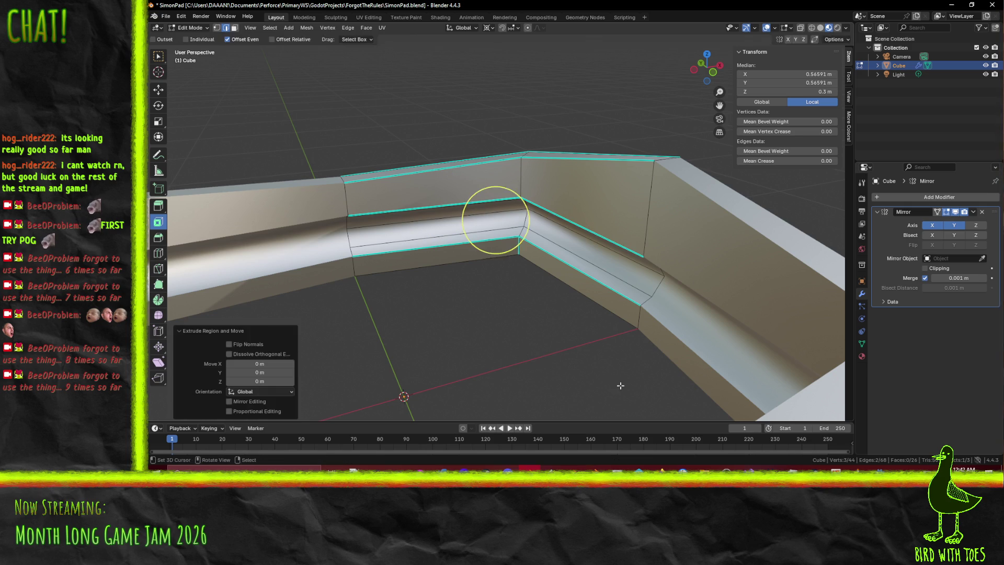
{"action": "key", "text": "s"}
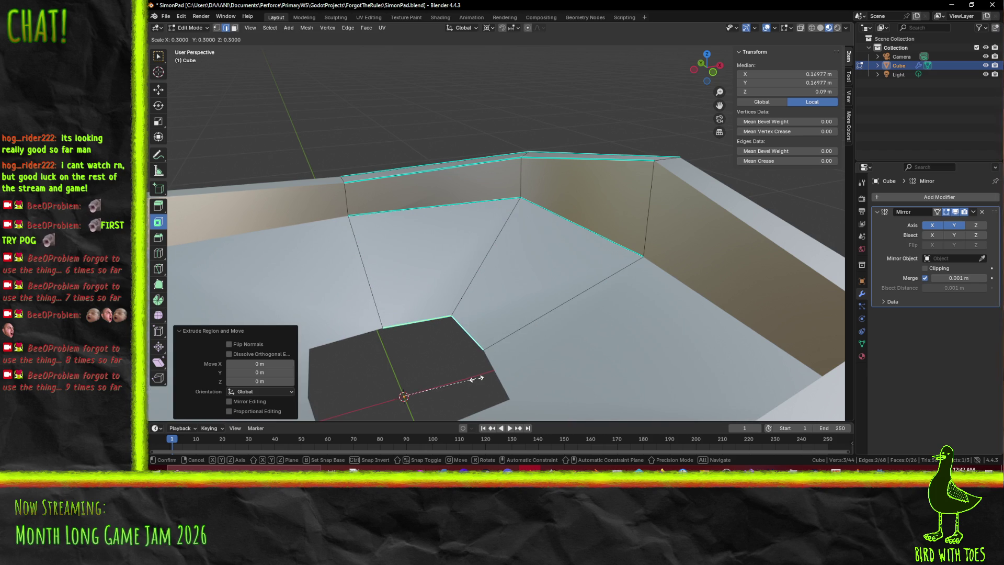
- Confirm the 0.3 shrink, lower the new inner floor in wireframe front view, then return to solid shading
{"action": "left_click", "coordinate": [476, 379]}
{"action": "middle_click_drag", "start_coordinate": [437, 335], "coordinate": [433, 321]}
{"action": "key", "text": "KP_1"}
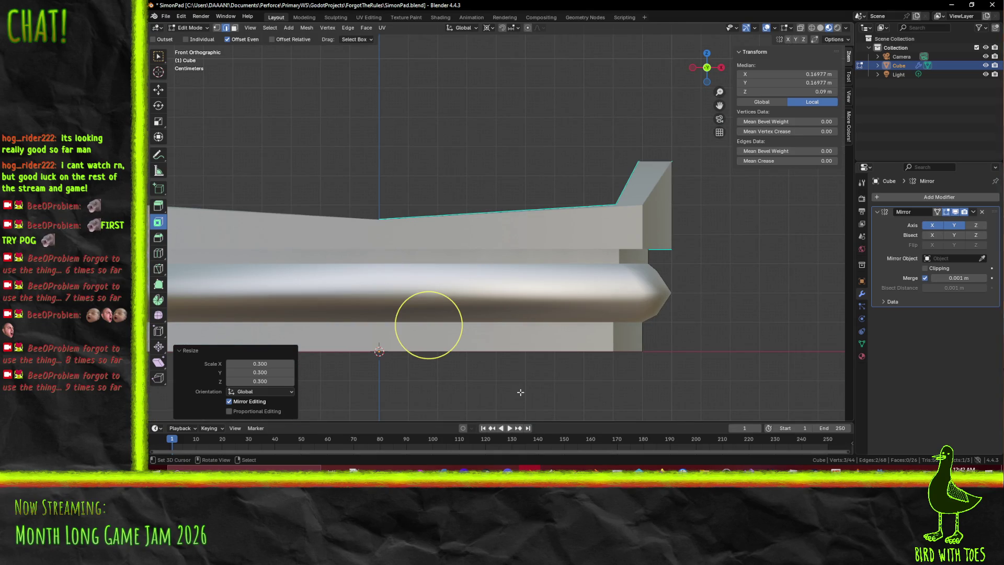
{"action": "key", "text": "z"}
{"action": "left_click", "coordinate": [438, 390]}
{"action": "key", "text": "g"}
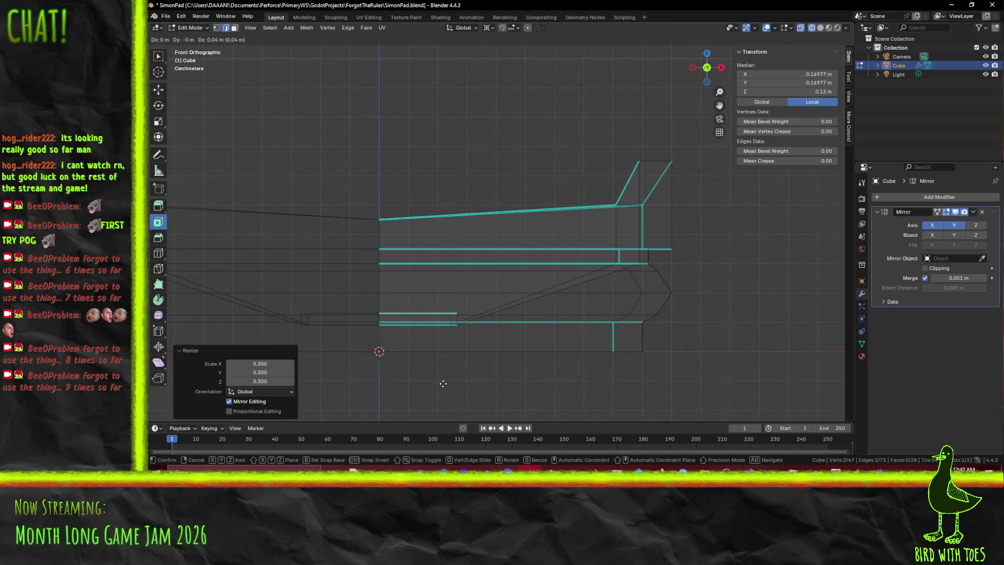
{"action": "left_click", "coordinate": [442, 379]}
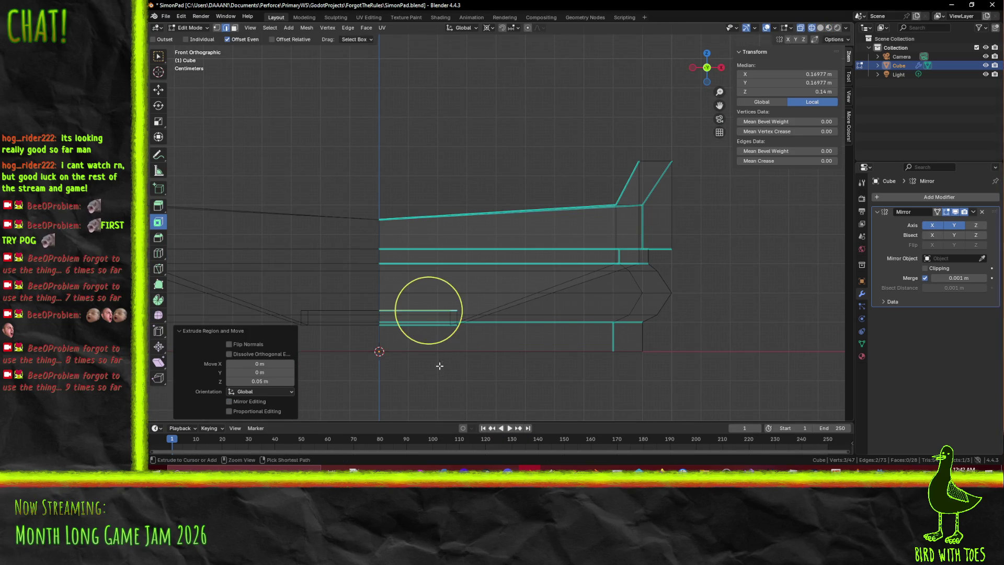
{"action": "middle_click_drag", "start_coordinate": [425, 314], "coordinate": [447, 302]}
{"action": "key", "text": "z"}
{"action": "left_click", "coordinate": [398, 370]}
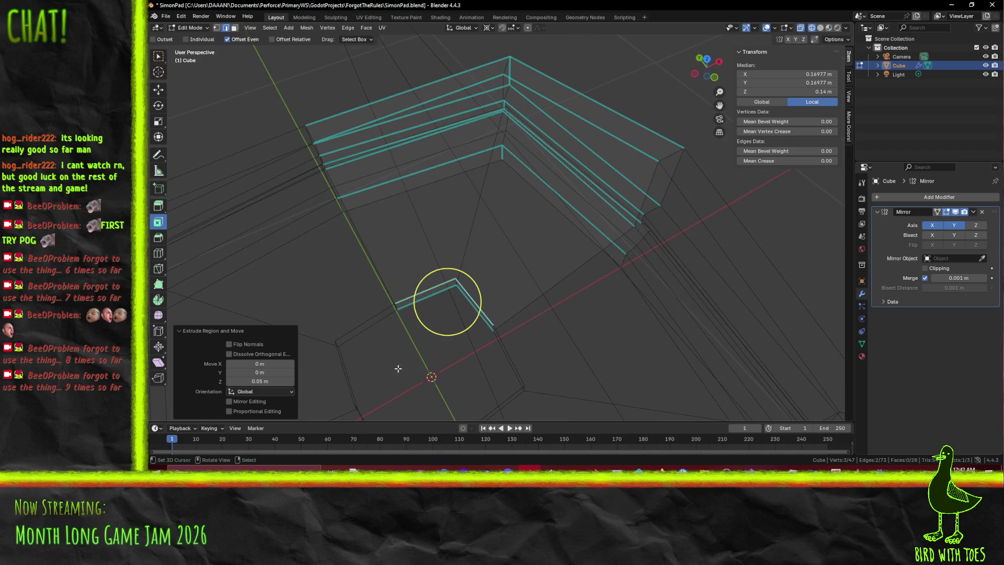
{"action": "key", "text": "z"}
{"action": "left_click", "coordinate": [517, 321]}
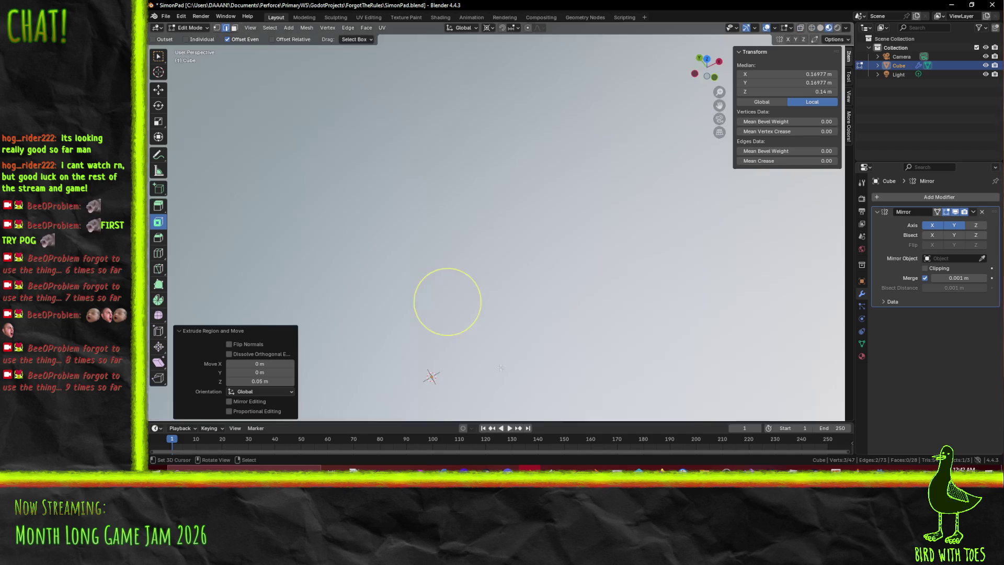
- Delete the two small lower corner faces at the base of the inner wall
{"action": "mouse_move", "coordinate": [518, 322]}
{"action": "middle_mouse_down"}
{"action": "mouse_move", "coordinate": [502, 330]}
{"action": "mouse_move", "coordinate": [420, 237]}
{"action": "middle_mouse_up"}
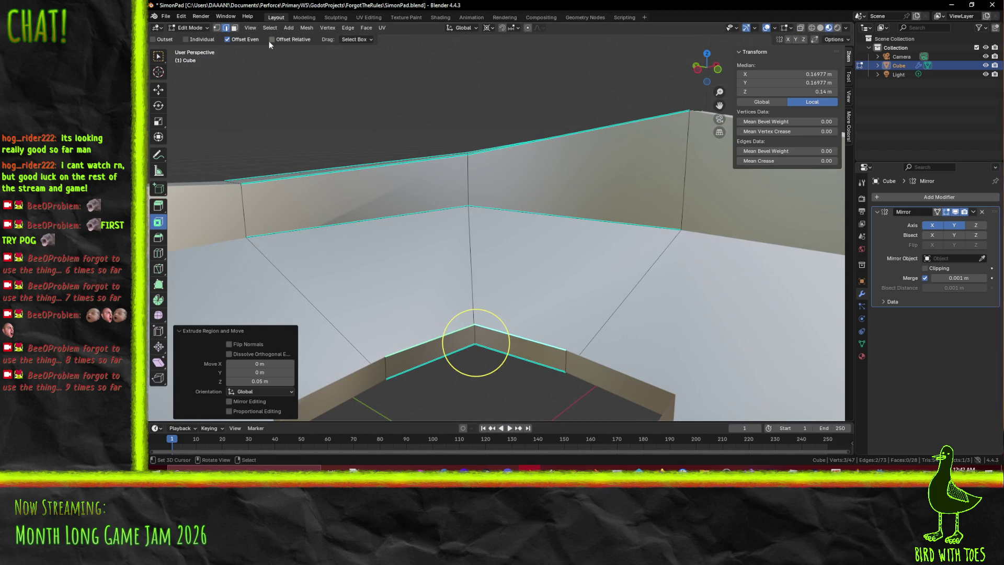
{"action": "left_click", "coordinate": [237, 29]}
{"action": "left_click", "coordinate": [431, 357]}
{"action": "left_click", "coordinate": [522, 357], "text": "shift"}
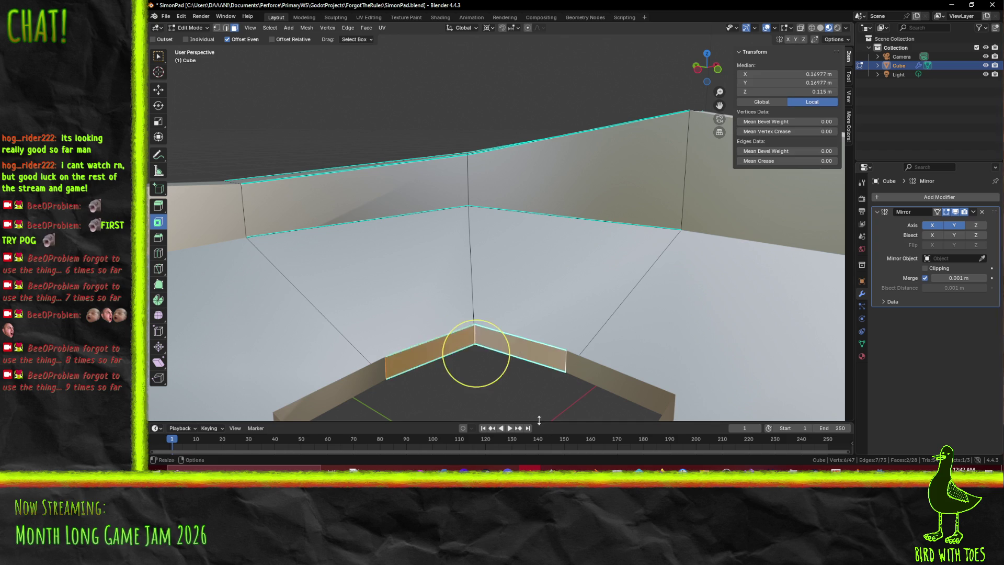
{"action": "key", "text": "x"}
{"action": "left_click", "coordinate": [519, 370]}
{"action": "mouse_move", "coordinate": [519, 370]}
{"action": "middle_mouse_down"}
{"action": "mouse_move", "coordinate": [543, 321]}
{"action": "mouse_move", "coordinate": [532, 390]}
{"action": "mouse_move", "coordinate": [557, 310]}
{"action": "mouse_move", "coordinate": [527, 308]}
{"action": "mouse_move", "coordinate": [531, 233]}
{"action": "mouse_move", "coordinate": [452, 260]}
{"action": "mouse_move", "coordinate": [492, 241]}
{"action": "mouse_move", "coordinate": [473, 154]}
{"action": "middle_mouse_up"}
{"action": "scroll", "coordinate": [452, 260], "scroll_direction": "down", "scroll_amount": 4}
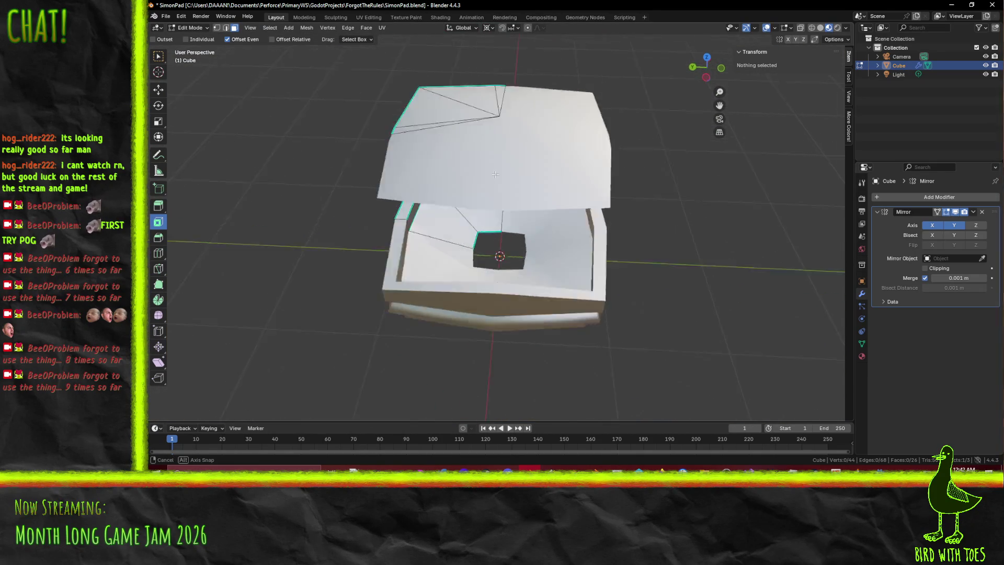
{"action": "scroll", "coordinate": [482, 164], "scroll_direction": "up", "scroll_amount": 2}
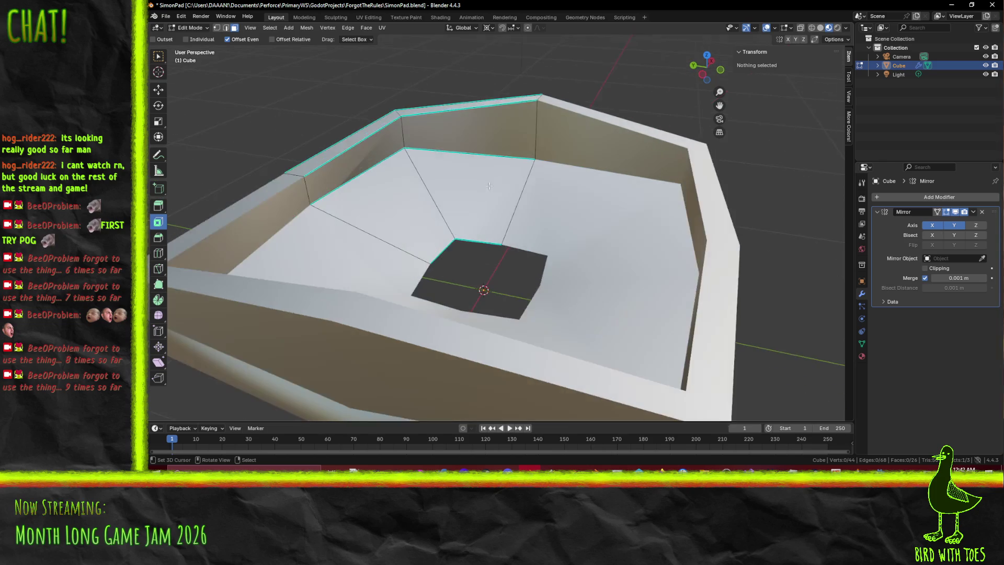
{"action": "scroll", "coordinate": [493, 185], "scroll_direction": "up", "scroll_amount": 2}
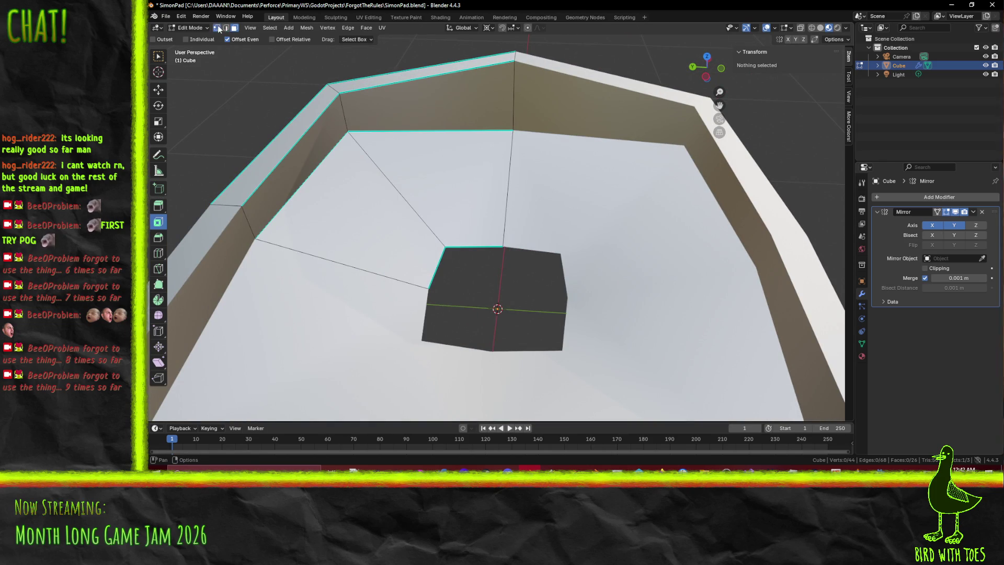
- Extrude the hole-corner vertex along X and set it exactly on the mirror centre line at X 0
{"action": "left_click", "coordinate": [503, 246]}
{"action": "key", "text": "g"}
{"action": "key", "text": "z"}
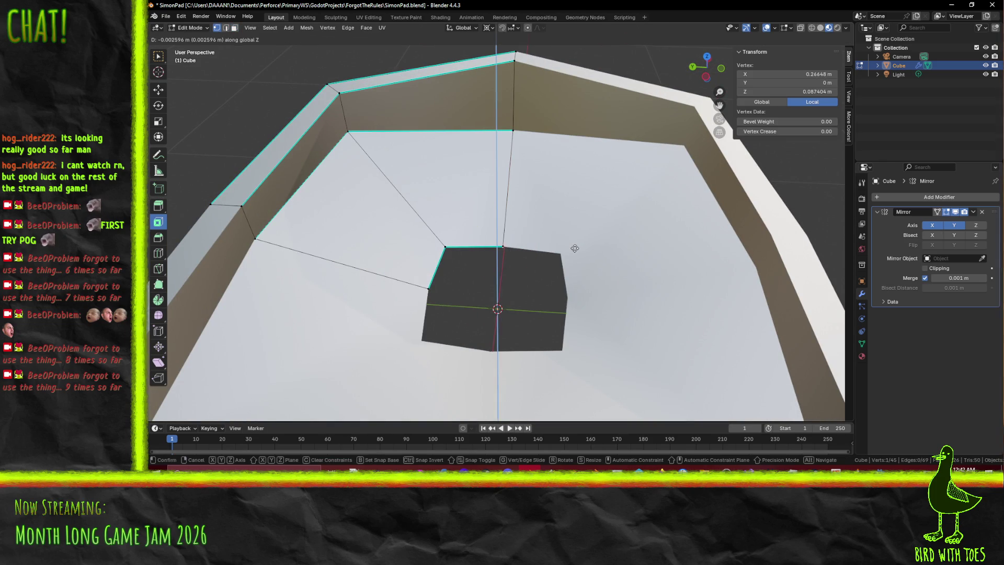
{"action": "key", "text": "y"}
{"action": "key", "text": "x"}
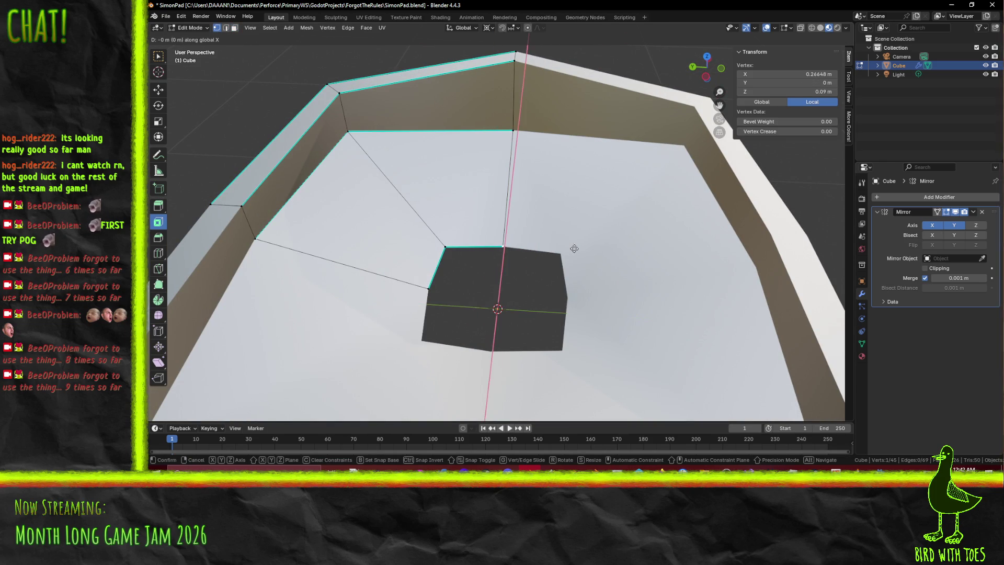
{"action": "left_click", "coordinate": [499, 280]}
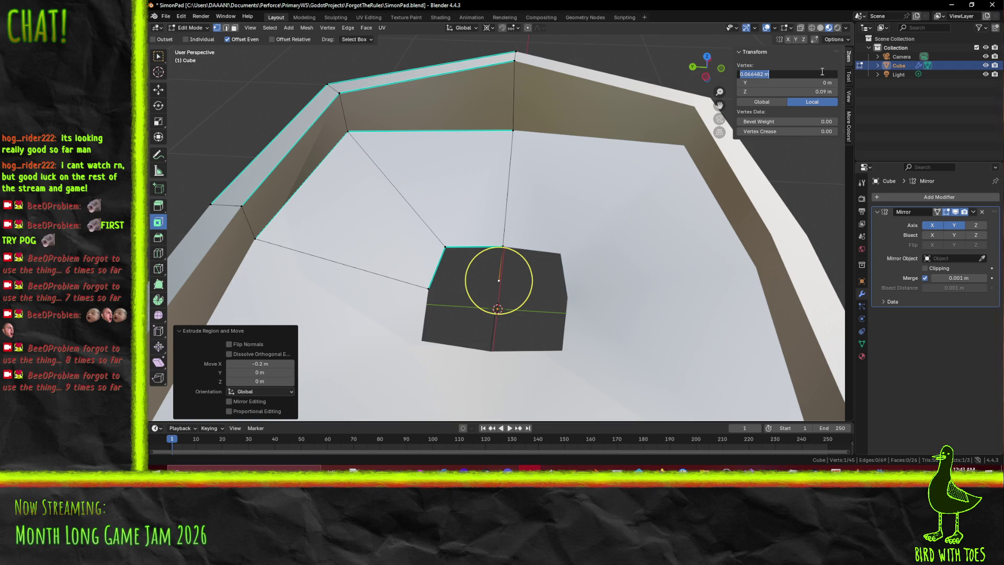
{"action": "key", "text": "Return"}
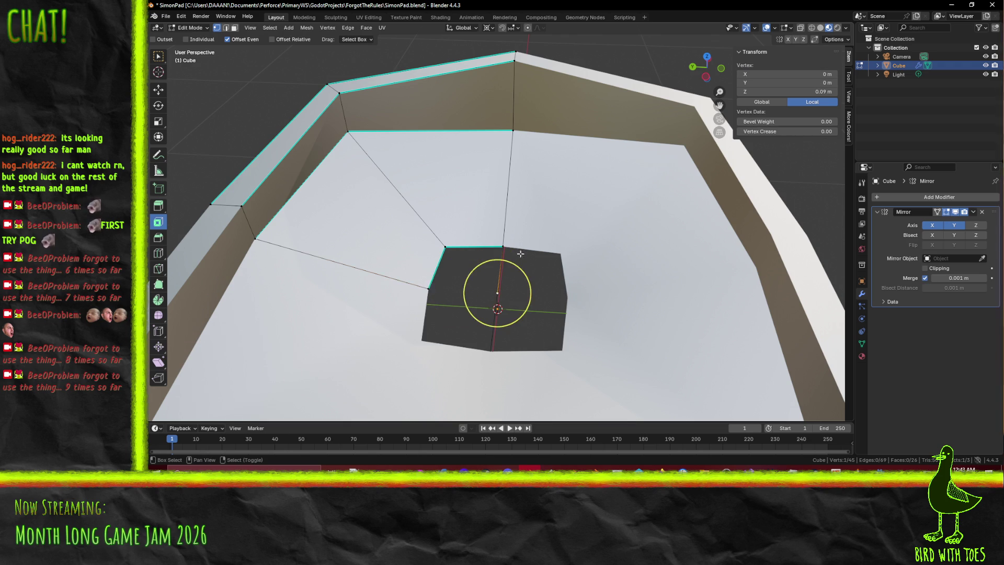
- Fill a face across the four hole corner vertices and return to Object Mode
{"action": "left_click", "coordinate": [428, 289], "text": "shift"}
{"action": "left_click", "coordinate": [444, 249], "text": "shift"}
{"action": "left_click", "coordinate": [503, 248], "text": "shift"}
{"action": "key", "text": "f"}
{"action": "key", "text": "alt+a"}
{"action": "mouse_move", "coordinate": [508, 248]}
{"action": "middle_mouse_down"}
{"action": "mouse_move", "coordinate": [447, 258]}
{"action": "mouse_move", "coordinate": [446, 227]}
{"action": "middle_mouse_up"}
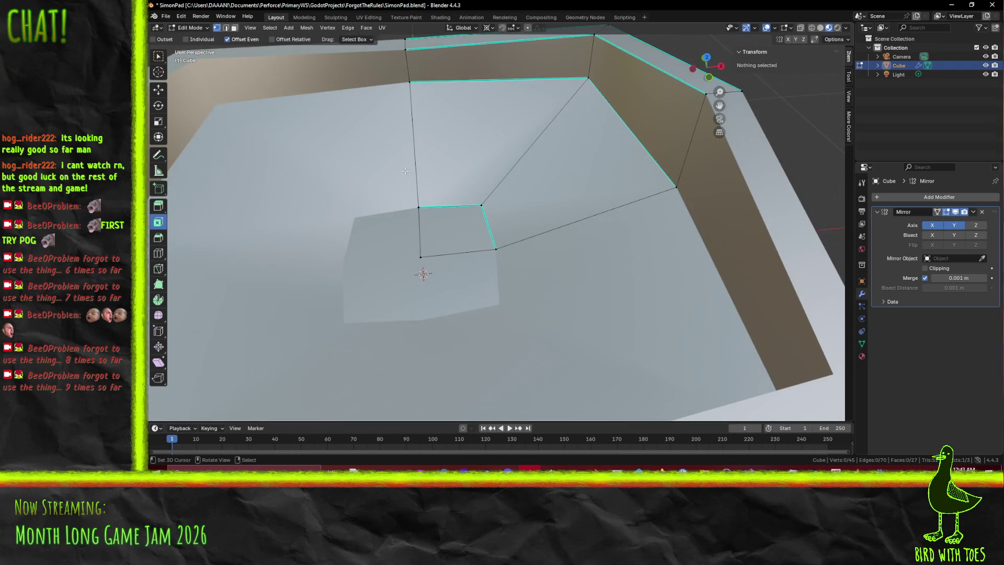
{"action": "left_click", "coordinate": [459, 219]}
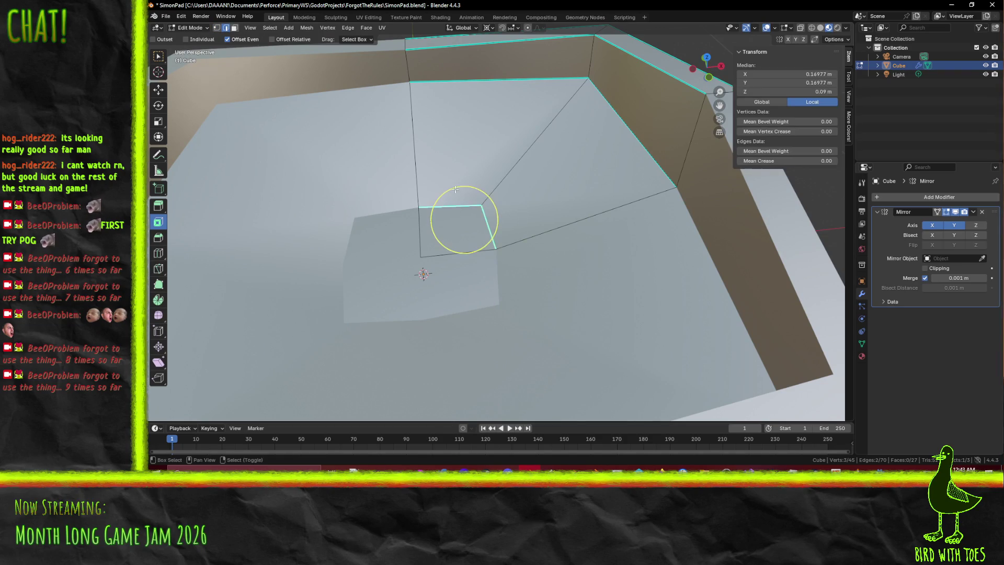
{"action": "key", "text": "F3"}
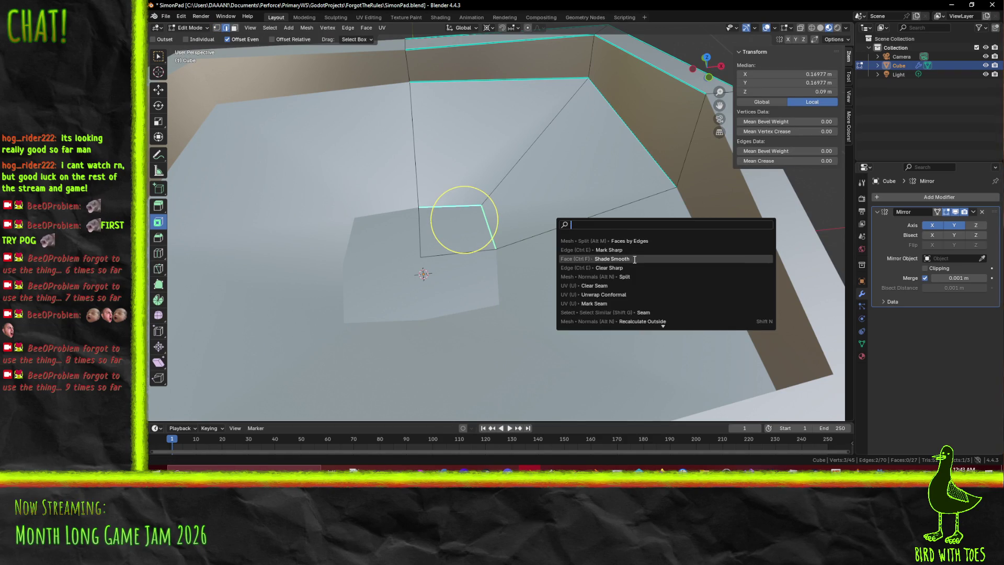
{"action": "left_click", "coordinate": [634, 259]}
{"action": "key", "text": "Tab"}
{"action": "mouse_move", "coordinate": [486, 258]}
{"action": "middle_mouse_down"}
{"action": "mouse_move", "coordinate": [520, 246]}
{"action": "mouse_move", "coordinate": [508, 210]}
{"action": "mouse_move", "coordinate": [529, 237]}
{"action": "mouse_move", "coordinate": [537, 188]}
{"action": "mouse_move", "coordinate": [488, 153]}
{"action": "mouse_move", "coordinate": [462, 150]}
{"action": "mouse_move", "coordinate": [487, 140]}
{"action": "middle_mouse_up"}
{"action": "scroll", "coordinate": [529, 237], "scroll_direction": "down", "scroll_amount": 5}
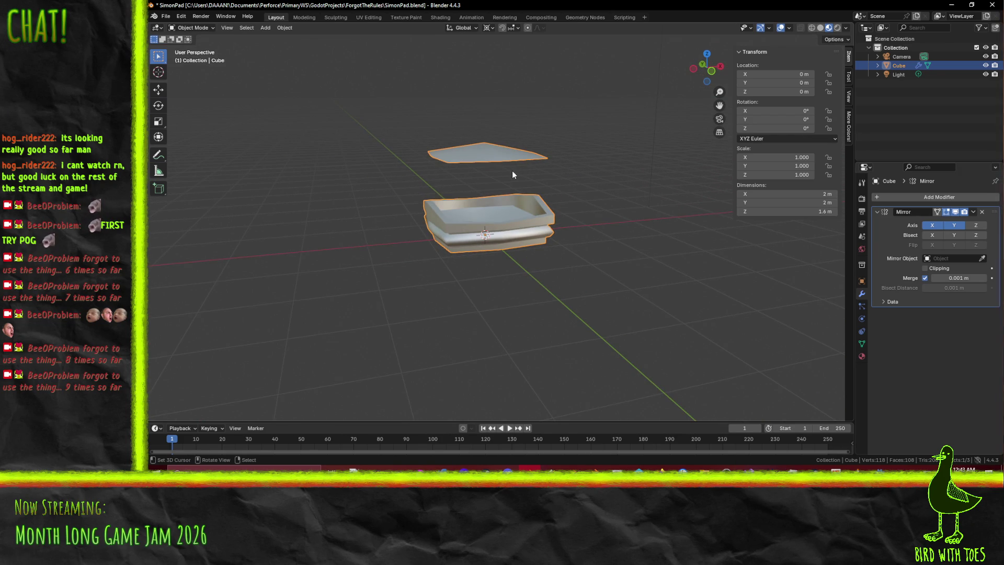
{"action": "mouse_move", "coordinate": [513, 171]}
{"action": "middle_mouse_down"}
{"action": "mouse_move", "coordinate": [438, 198]}
{"action": "mouse_move", "coordinate": [583, 220]}
{"action": "mouse_move", "coordinate": [552, 205]}
{"action": "middle_mouse_up"}
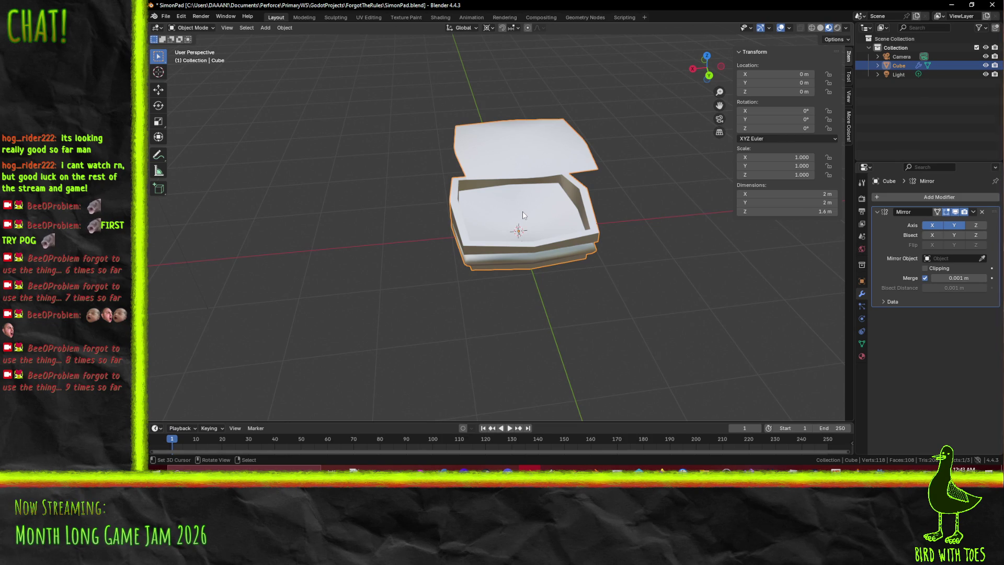
{"action": "mouse_move", "coordinate": [528, 210]}
{"action": "middle_mouse_down"}
{"action": "mouse_move", "coordinate": [479, 186]}
{"action": "mouse_move", "coordinate": [575, 227]}
{"action": "middle_mouse_up"}
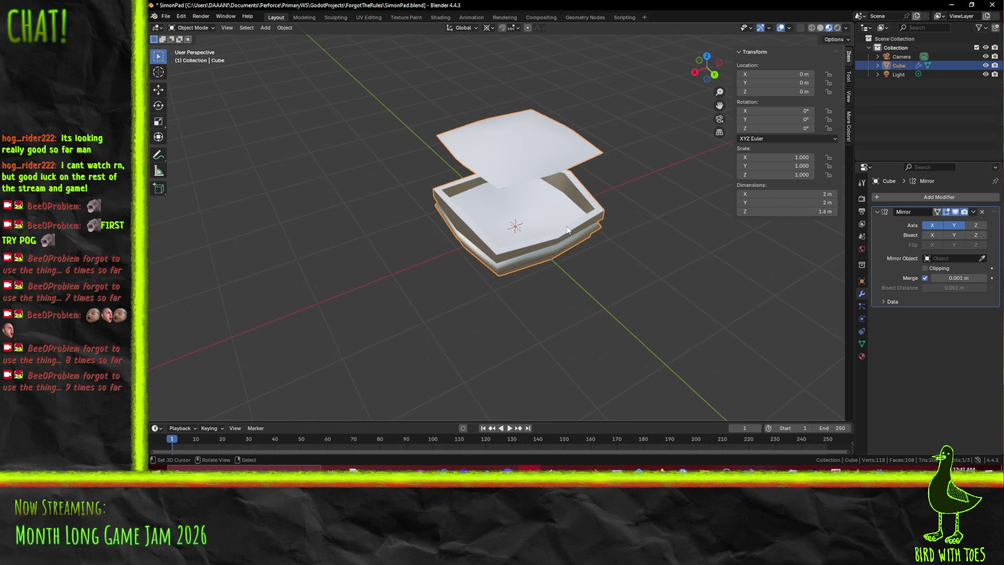
{"action": "mouse_move", "coordinate": [543, 237]}
{"action": "middle_mouse_down"}
{"action": "mouse_move", "coordinate": [540, 216]}
{"action": "mouse_move", "coordinate": [506, 200]}
{"action": "mouse_move", "coordinate": [486, 212]}
{"action": "middle_mouse_up"}
{"action": "scroll", "coordinate": [471, 220], "scroll_direction": "up", "scroll_amount": 4}
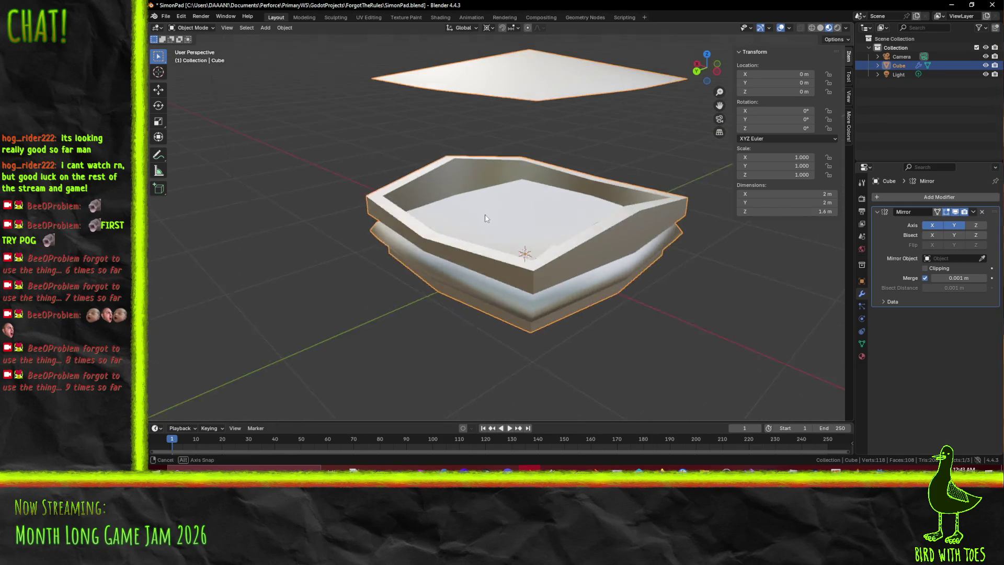
{"action": "mouse_move", "coordinate": [549, 194]}
{"action": "middle_mouse_down"}
{"action": "mouse_move", "coordinate": [493, 226]}
{"action": "mouse_move", "coordinate": [451, 219]}
{"action": "mouse_move", "coordinate": [481, 223]}
{"action": "middle_mouse_up"}
{"action": "key", "text": "Tab"}
{"action": "scroll", "coordinate": [497, 222], "scroll_direction": "up", "scroll_amount": 1}
{"action": "scroll", "coordinate": [509, 224], "scroll_direction": "up", "scroll_amount": 3}
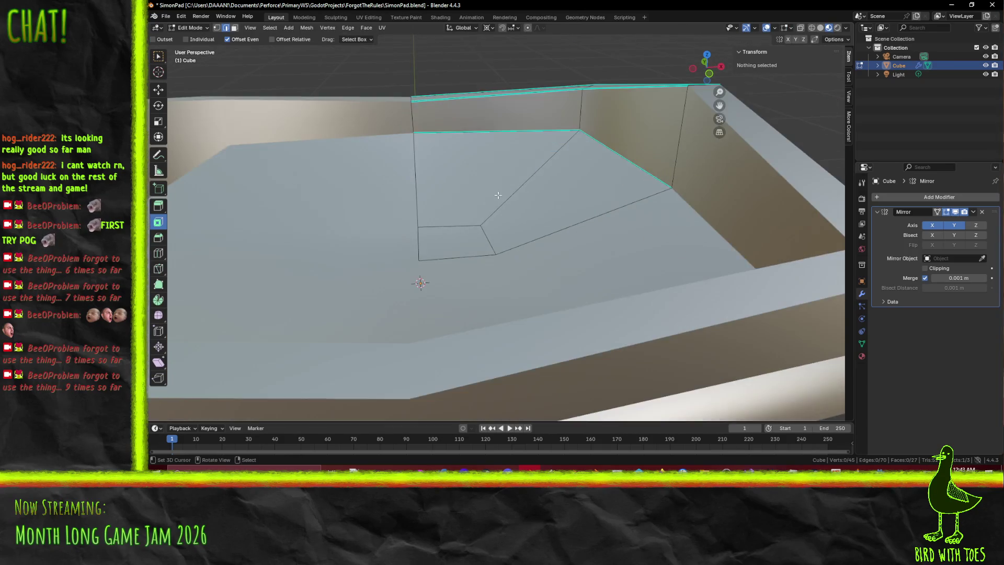
{"action": "scroll", "coordinate": [531, 224], "scroll_direction": "up", "scroll_amount": 1}
{"action": "scroll", "coordinate": [531, 225], "scroll_direction": "up", "scroll_amount": 2}
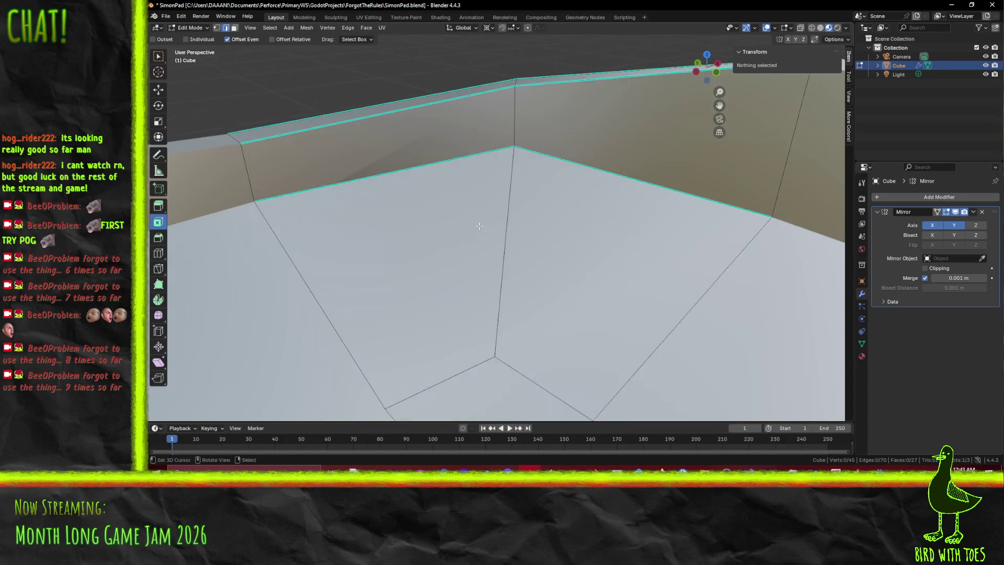
- Add a loop cut across the inner floor slid to 0.8, close to the walls
{"action": "middle_click_drag", "start_coordinate": [531, 224], "coordinate": [483, 225]}
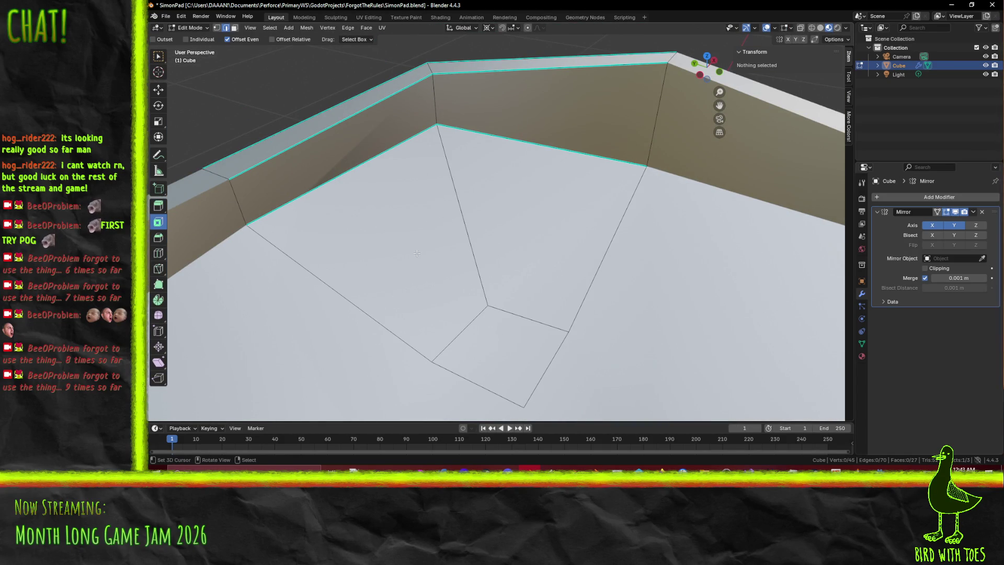
{"action": "key", "text": "ctrl+r"}
{"action": "left_click", "coordinate": [318, 286]}
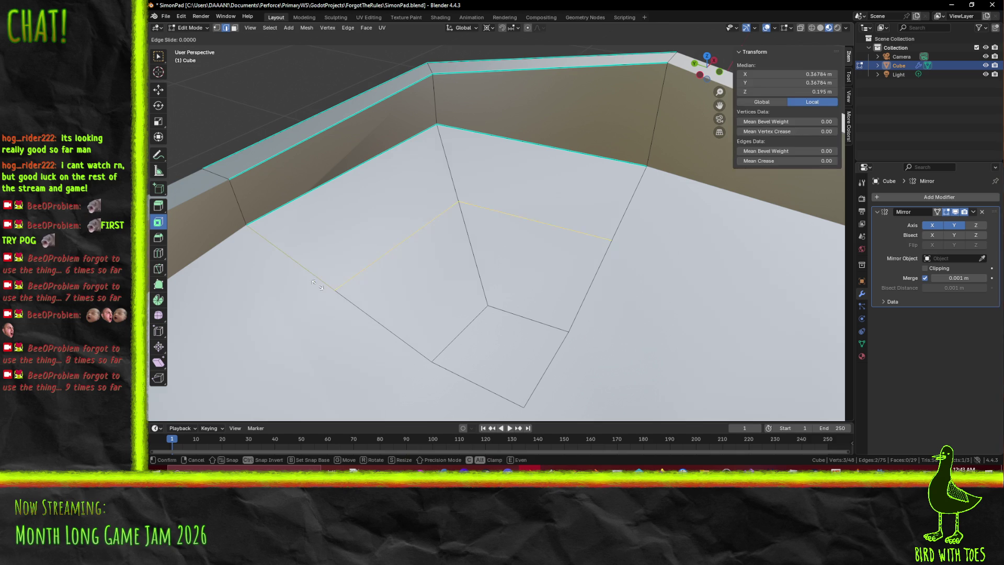
{"action": "left_click", "coordinate": [258, 210]}
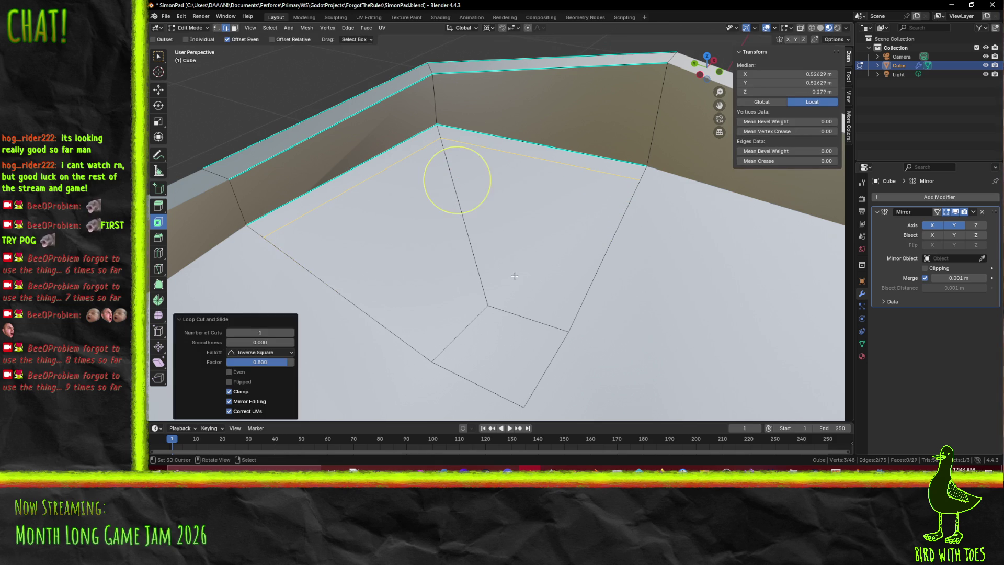
- Extrude the four inner floor faces down by 0.1 m to form the recessed pit
{"action": "left_click", "coordinate": [235, 30]}
{"action": "left_click", "coordinate": [476, 247], "text": "shift"}
{"action": "left_click", "coordinate": [410, 246], "text": "shift"}
{"action": "left_click", "coordinate": [475, 249], "text": "shift"}
{"action": "left_click", "coordinate": [483, 290], "text": "shift"}
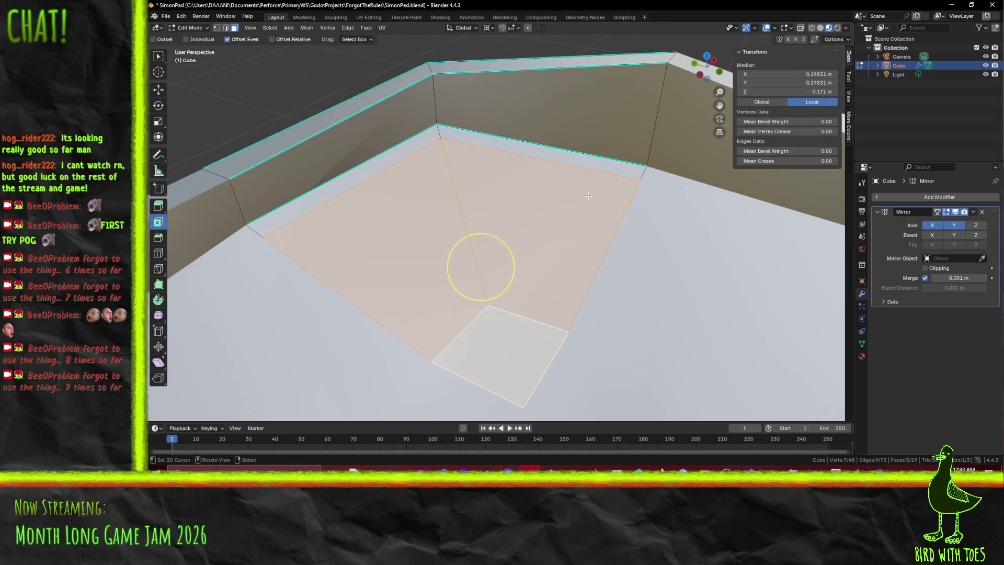
{"action": "key", "text": "e"}
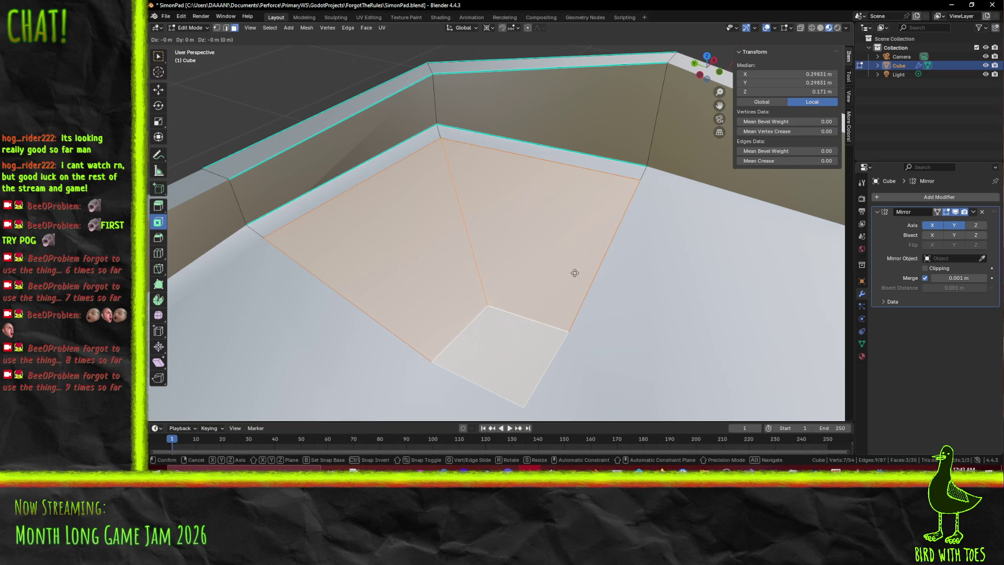
{"action": "type", "text": "-1"}
{"action": "key", "text": "BackSpace"}
{"action": "key", "text": "BackSpace"}
{"action": "type", "text": ".1"}
{"action": "key", "text": "Return"}
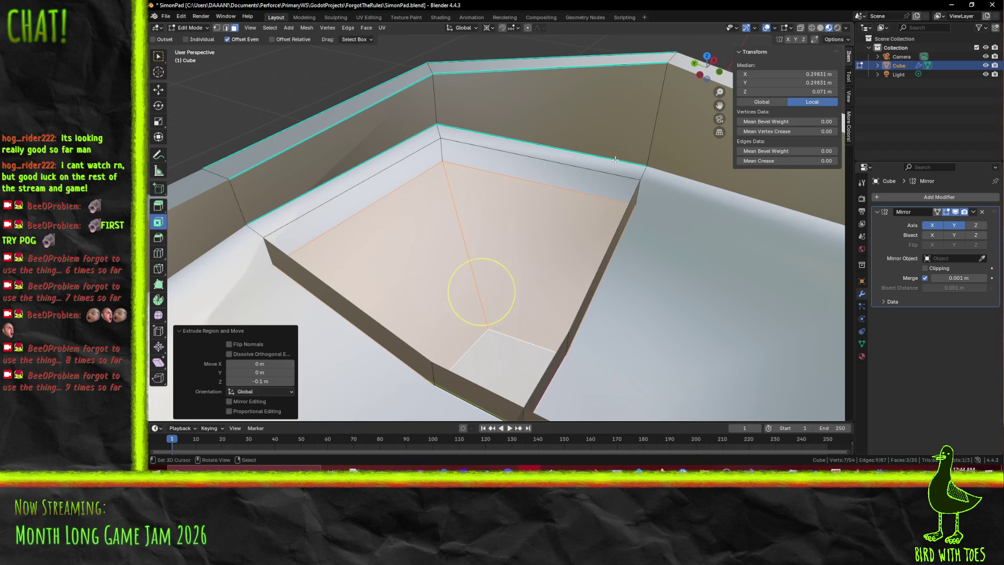
{"action": "middle_click_drag", "start_coordinate": [455, 288], "coordinate": [526, 186]}
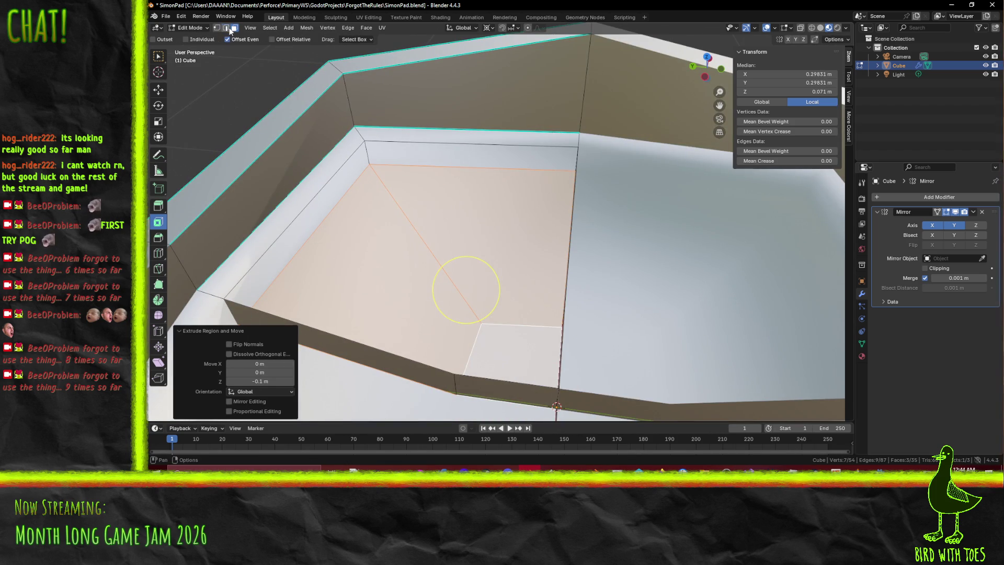
- Delete the four stray wall faces left inside the pit
{"action": "left_click", "coordinate": [227, 27], "text": "shift"}
{"action": "left_click", "coordinate": [453, 390]}
{"action": "middle_click_drag", "start_coordinate": [494, 359], "coordinate": [463, 317]}
{"action": "key", "text": "alt+a"}
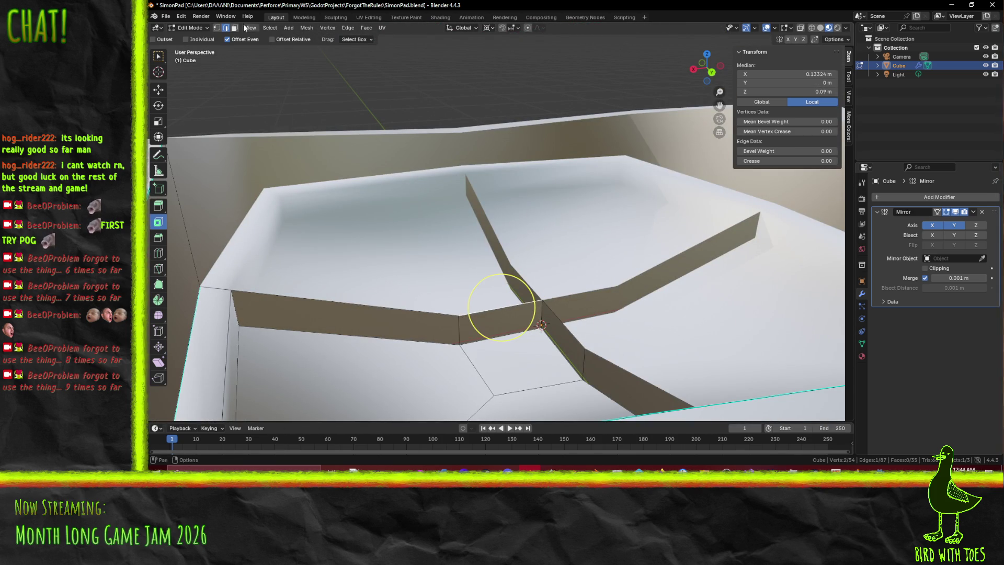
{"action": "left_click", "coordinate": [358, 314]}
{"action": "left_click", "coordinate": [493, 321], "text": "shift"}
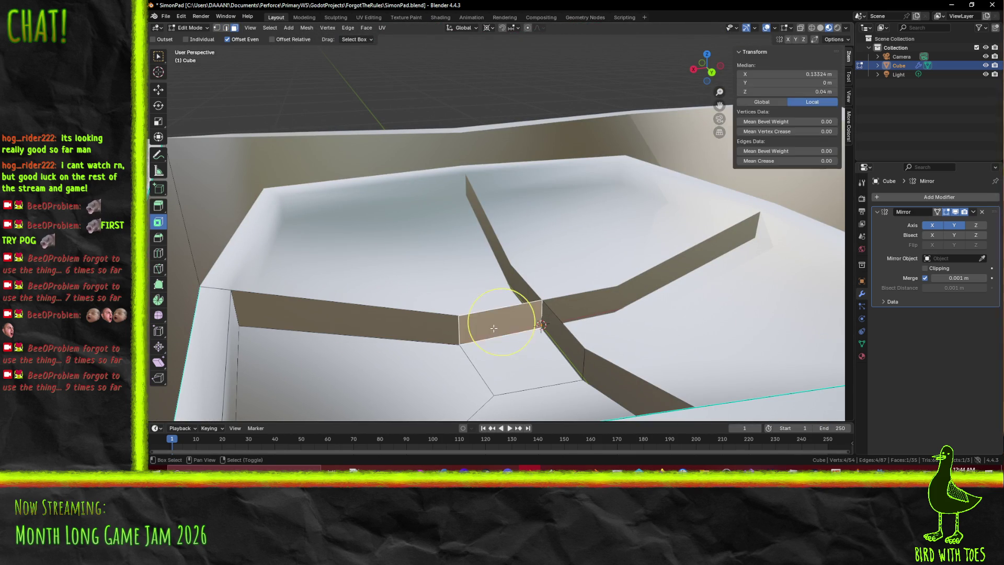
{"action": "left_click", "coordinate": [570, 359], "text": "shift"}
{"action": "left_click", "coordinate": [597, 377], "text": "shift"}
{"action": "key", "text": "x"}
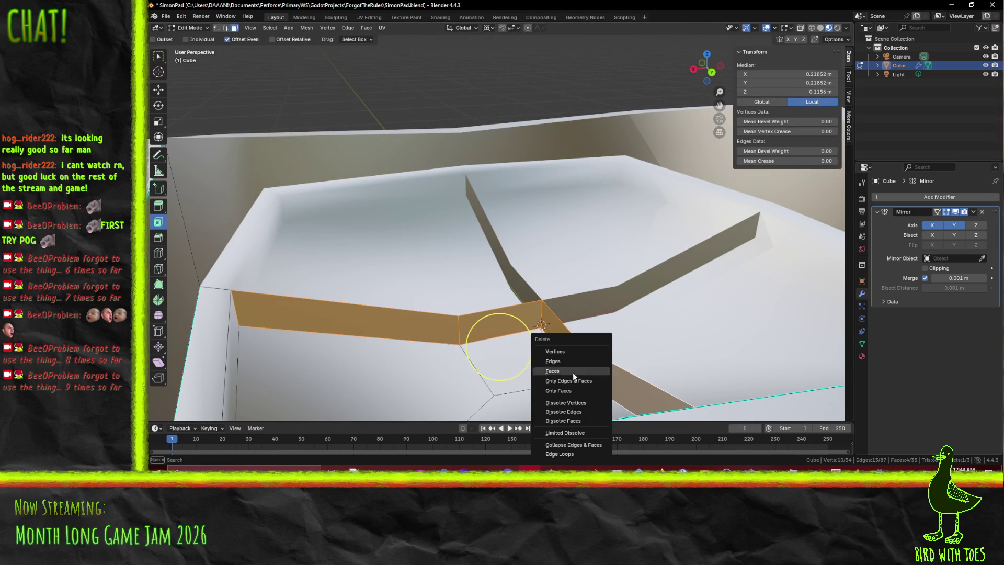
{"action": "left_click", "coordinate": [574, 377]}
{"action": "mouse_move", "coordinate": [574, 377]}
{"action": "middle_mouse_down"}
{"action": "mouse_move", "coordinate": [414, 341]}
{"action": "mouse_move", "coordinate": [393, 258]}
{"action": "mouse_move", "coordinate": [396, 267]}
{"action": "middle_mouse_up"}
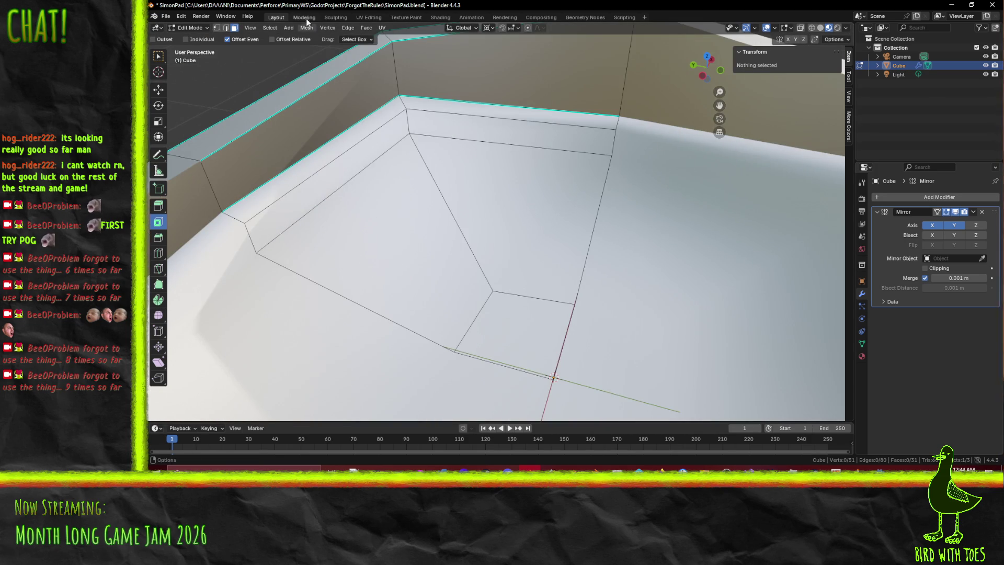
- Select the hull's inner floor faces and view them from the front in wireframe
{"action": "left_click", "coordinate": [403, 201]}
{"action": "left_click", "coordinate": [481, 255], "text": "shift"}
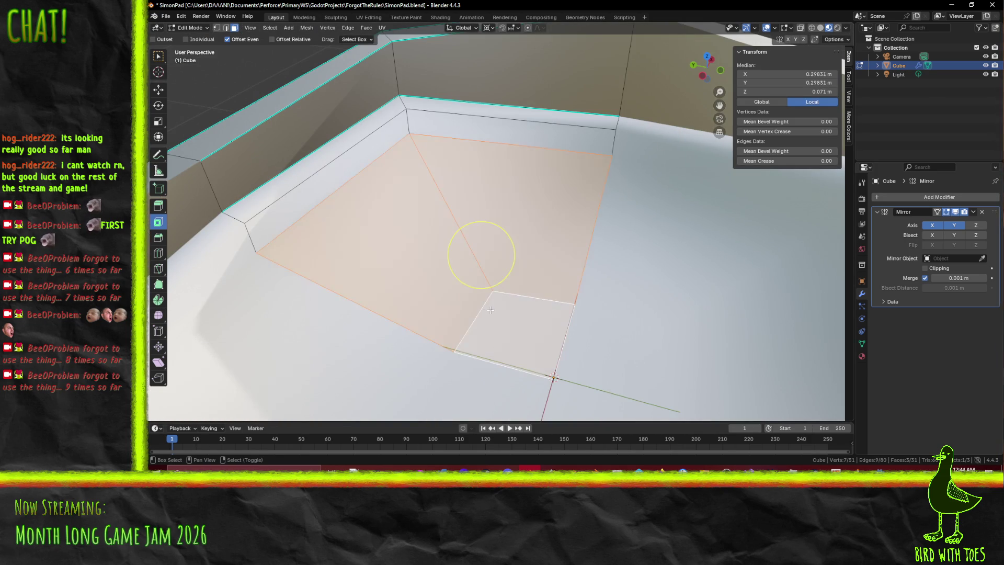
{"action": "key", "text": "KP_1"}
{"action": "key", "text": "z"}
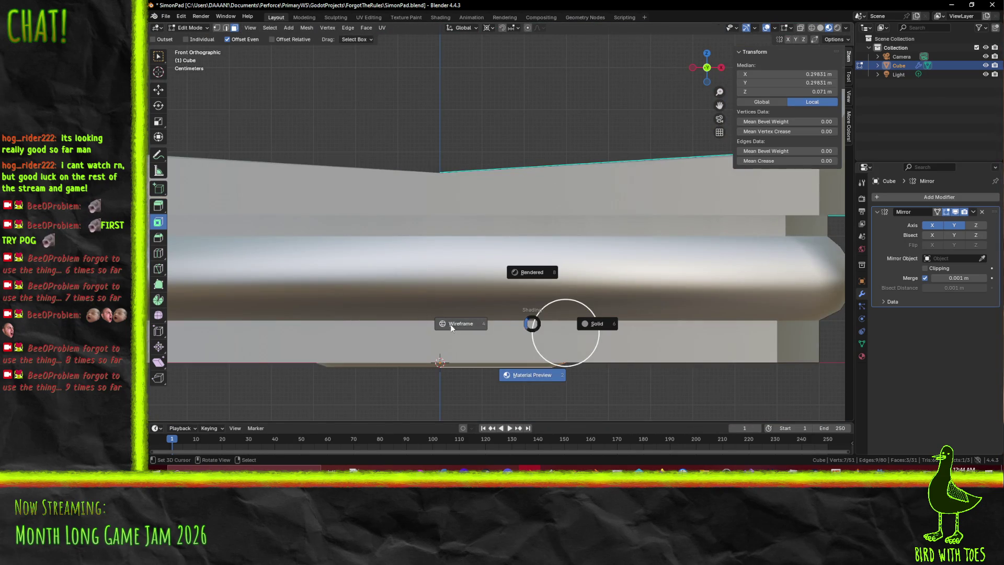
{"action": "left_click", "coordinate": [448, 324]}
{"action": "middle_click_drag", "start_coordinate": [448, 324], "coordinate": [519, 437], "text": "shift"}
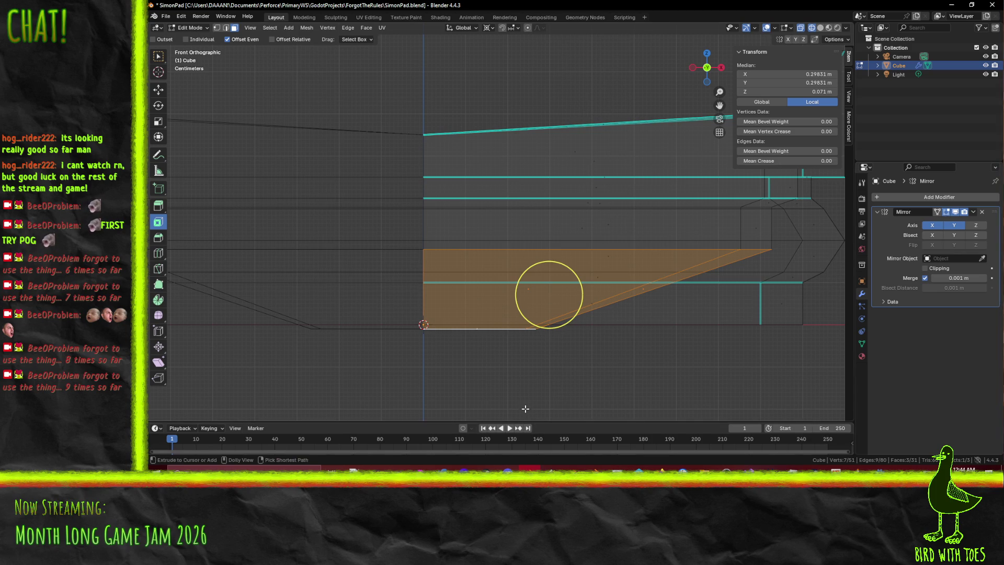
{"action": "key", "text": "ctrl+z"}
{"action": "middle_click_drag", "start_coordinate": [524, 361], "coordinate": [536, 298], "text": "shift"}
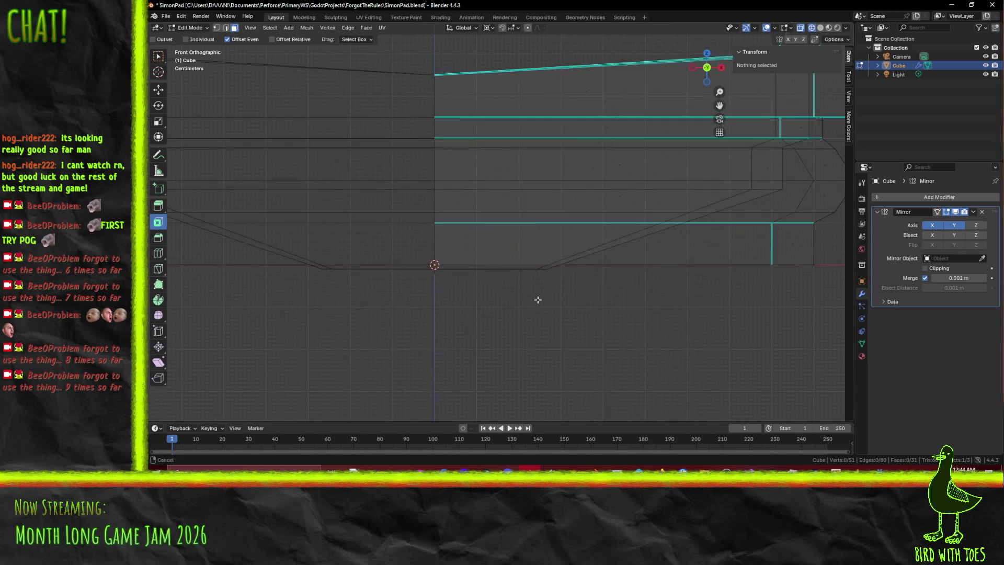
{"action": "key", "text": "ctrl+shift+z"}
{"action": "scroll", "coordinate": [550, 334], "scroll_direction": "up", "scroll_amount": 1}
- Move the inner floor faces up 0.05 m along Z and return to solid shading
{"action": "key", "text": "g"}
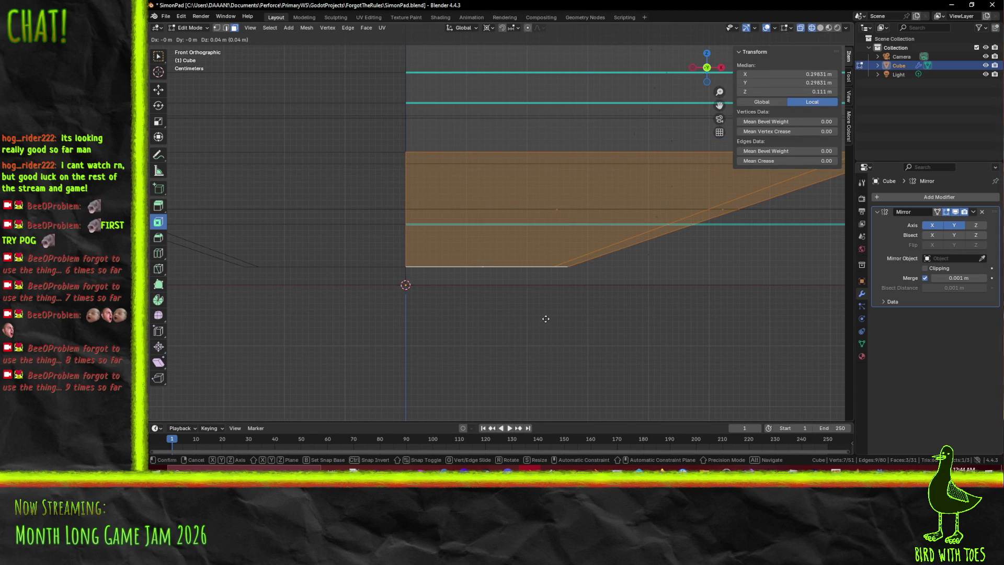
{"action": "left_click", "coordinate": [546, 310]}
{"action": "mouse_move", "coordinate": [546, 310]}
{"action": "middle_mouse_down"}
{"action": "mouse_move", "coordinate": [452, 250]}
{"action": "mouse_move", "coordinate": [428, 206]}
{"action": "middle_mouse_up"}
{"action": "key", "text": "z"}
{"action": "left_click", "coordinate": [452, 249]}
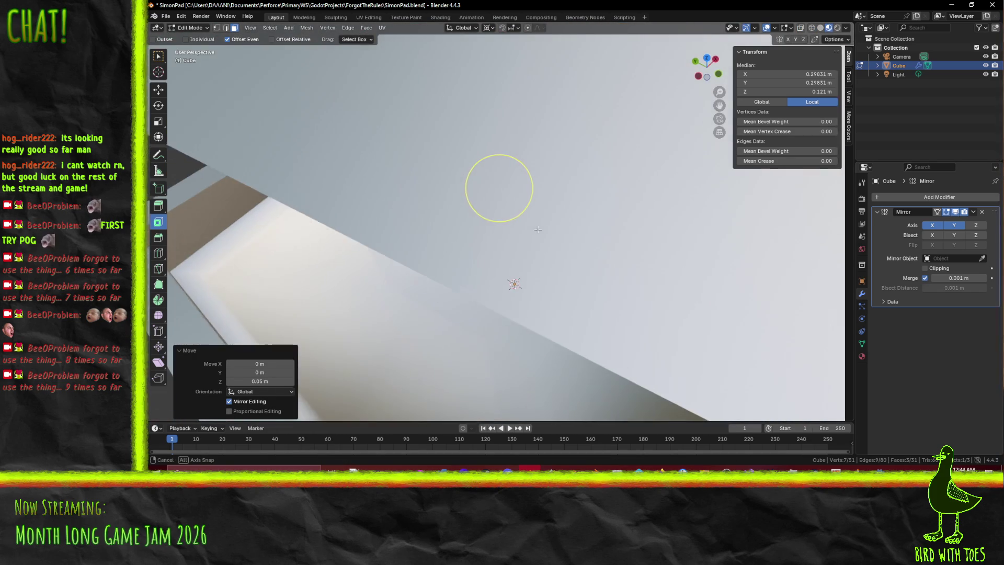
- Select the three inner ledge edges of the recessed floor in Edge mode
{"action": "mouse_move", "coordinate": [428, 206]}
{"action": "middle_mouse_down"}
{"action": "mouse_move", "coordinate": [549, 226]}
{"action": "mouse_move", "coordinate": [516, 168]}
{"action": "middle_mouse_up"}
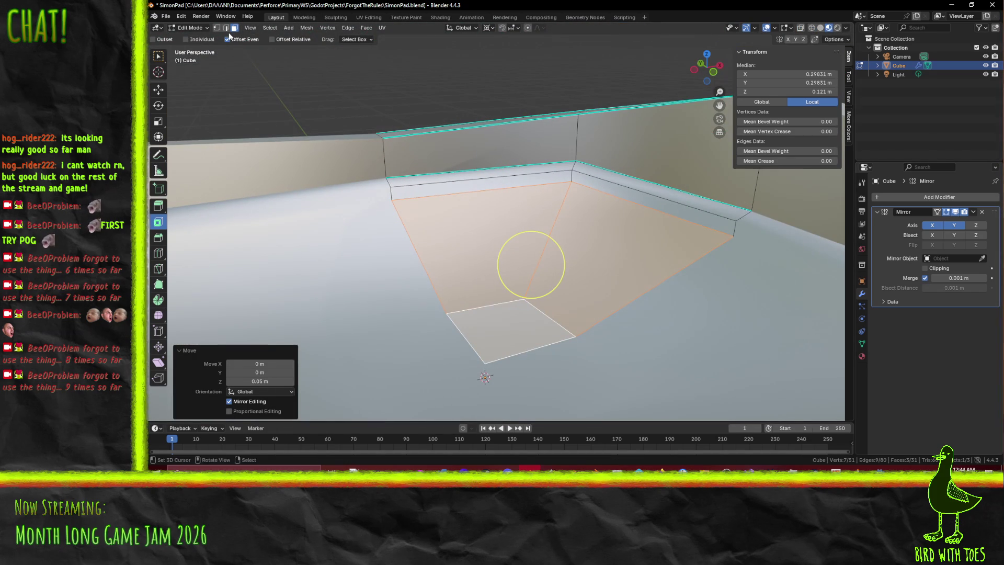
{"action": "left_click", "coordinate": [226, 28]}
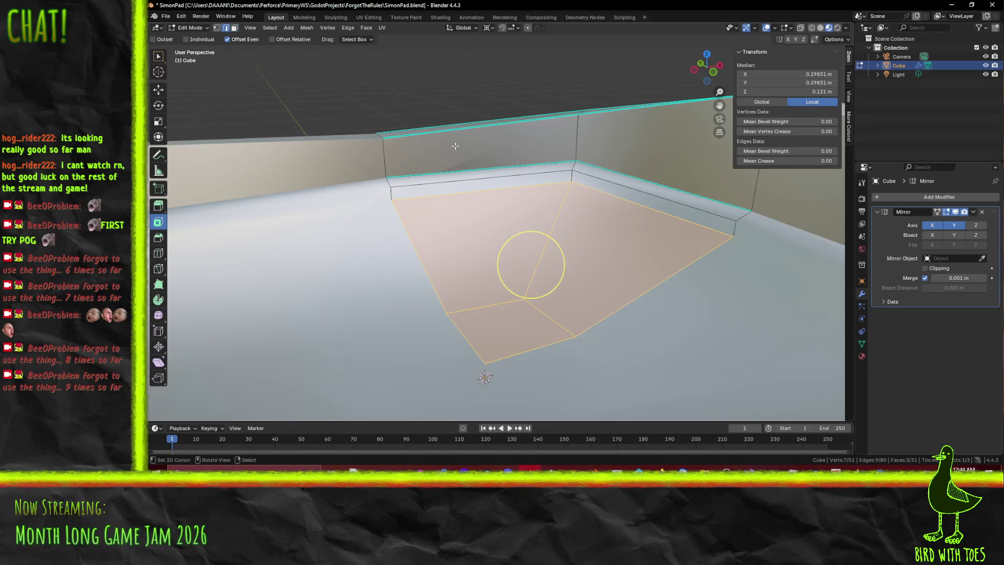
{"action": "left_click", "coordinate": [502, 187]}
{"action": "left_click", "coordinate": [596, 195], "text": "shift"}
{"action": "left_click", "coordinate": [553, 183], "text": "shift"}
- Mark the selected ledge edges as sharp and review the creases out of Edit Mode
{"action": "key", "text": "F3"}
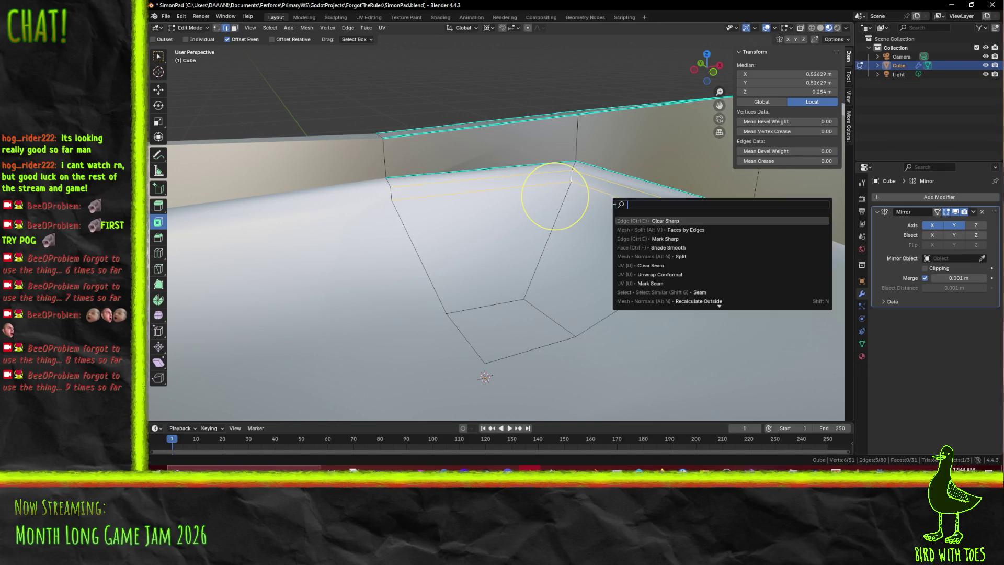
{"action": "left_click", "coordinate": [665, 238]}
{"action": "key", "text": "alt+a"}
{"action": "mouse_move", "coordinate": [665, 238]}
{"action": "middle_mouse_down"}
{"action": "mouse_move", "coordinate": [570, 201]}
{"action": "mouse_move", "coordinate": [450, 208]}
{"action": "mouse_move", "coordinate": [626, 223]}
{"action": "mouse_move", "coordinate": [456, 216]}
{"action": "middle_mouse_up"}
{"action": "key", "text": "Tab"}
{"action": "scroll", "coordinate": [570, 201], "scroll_direction": "down", "scroll_amount": 5}
{"action": "key", "text": "Tab"}
{"action": "scroll", "coordinate": [456, 216], "scroll_direction": "up", "scroll_amount": 4}
{"action": "scroll", "coordinate": [507, 263], "scroll_direction": "up", "scroll_amount": 2}
{"action": "middle_click_drag", "start_coordinate": [506, 264], "coordinate": [501, 258]}
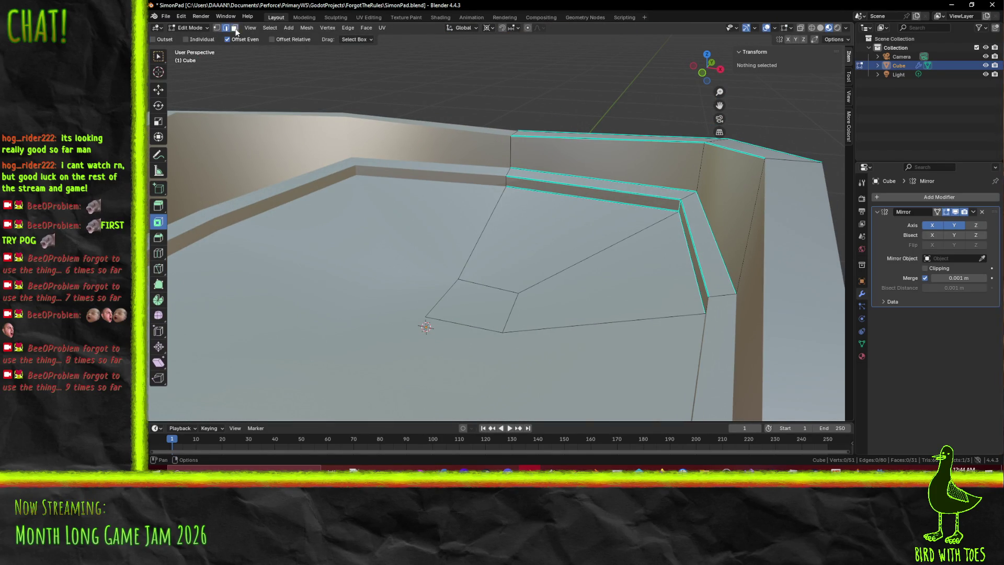
- Extrude the small floor square in place, abandoning two scaling attempts
{"action": "left_click", "coordinate": [448, 315]}
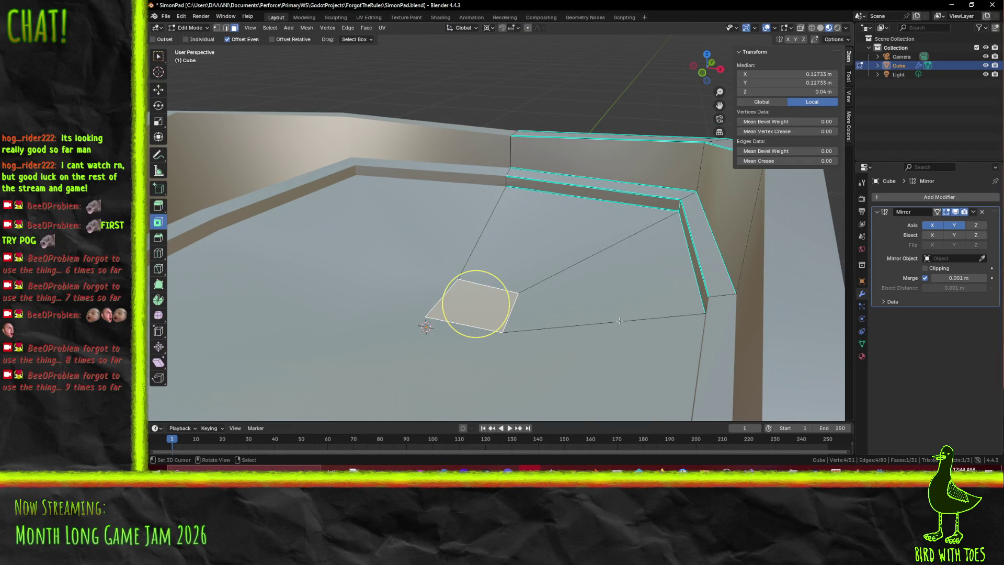
{"action": "key", "text": "e"}
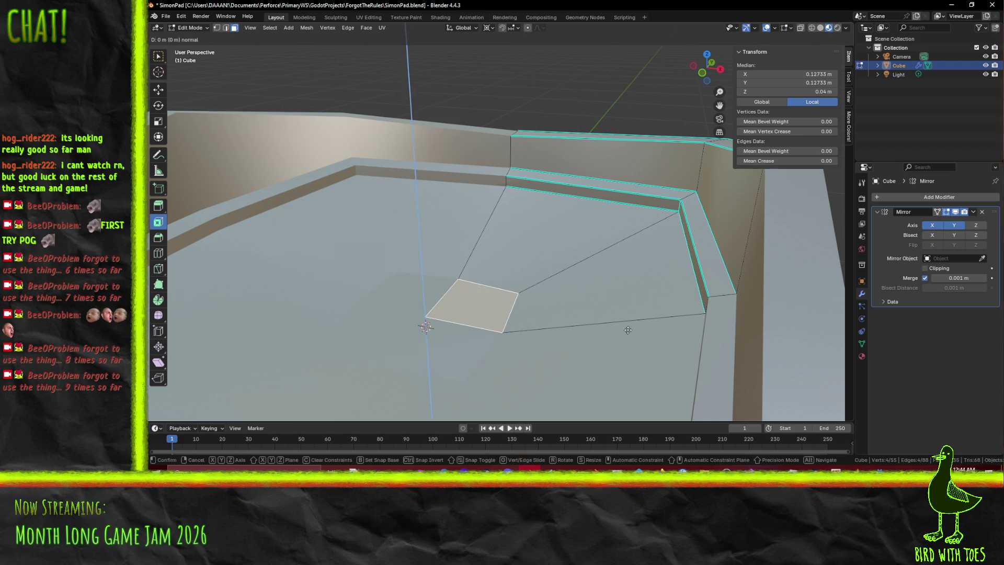
{"action": "key", "text": "Escape"}
{"action": "key", "text": "s"}
{"action": "key", "text": "Escape"}
{"action": "key", "text": "s"}
{"action": "key", "text": "z"}
{"action": "key", "text": "Escape"}
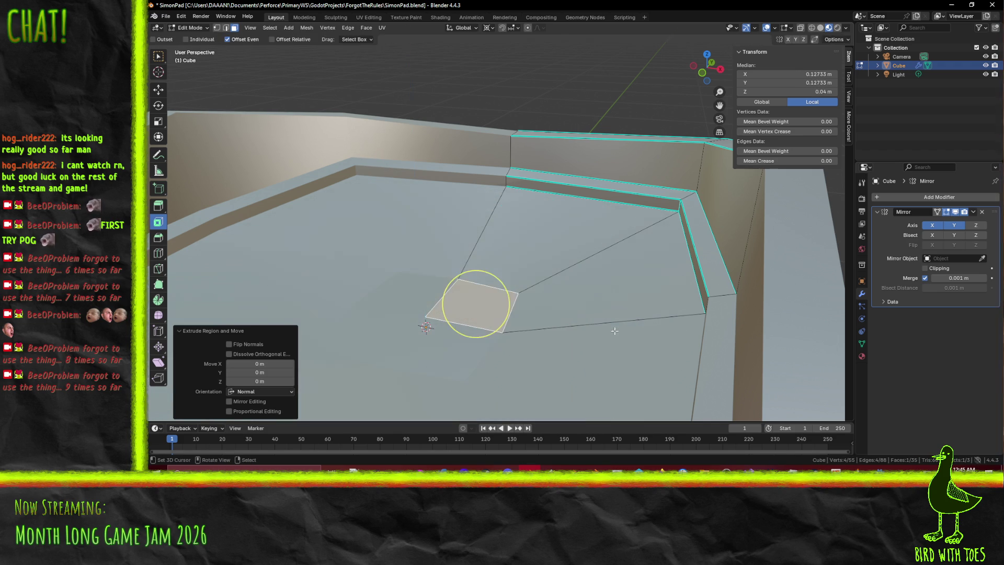
- Change the transform pivot and shrink the new square face to 0.6 scale
{"action": "left_click", "coordinate": [493, 29]}
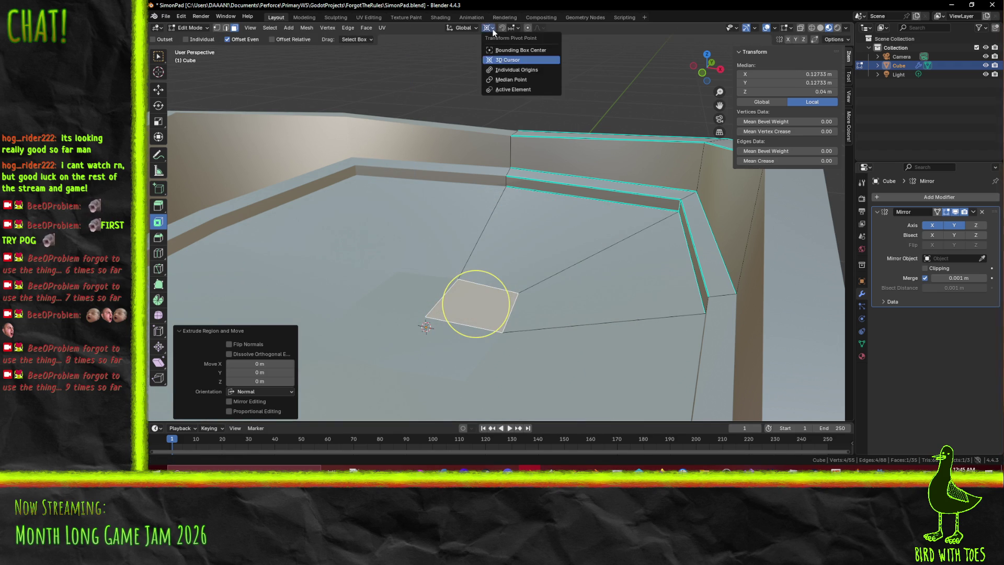
{"action": "left_click", "coordinate": [521, 53]}
{"action": "key", "text": "s"}
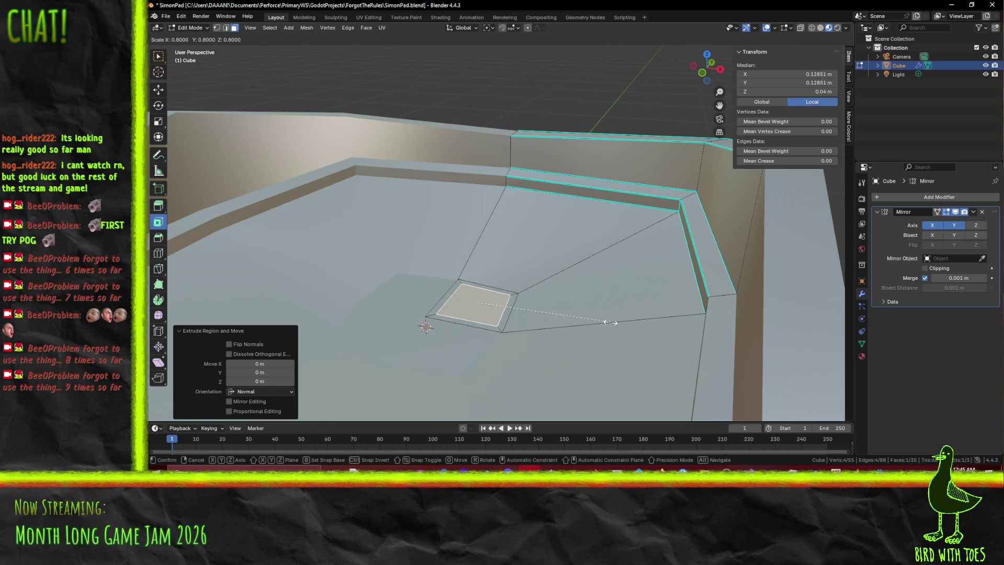
{"action": "type", "text": ".6"}
{"action": "key", "text": "Return"}
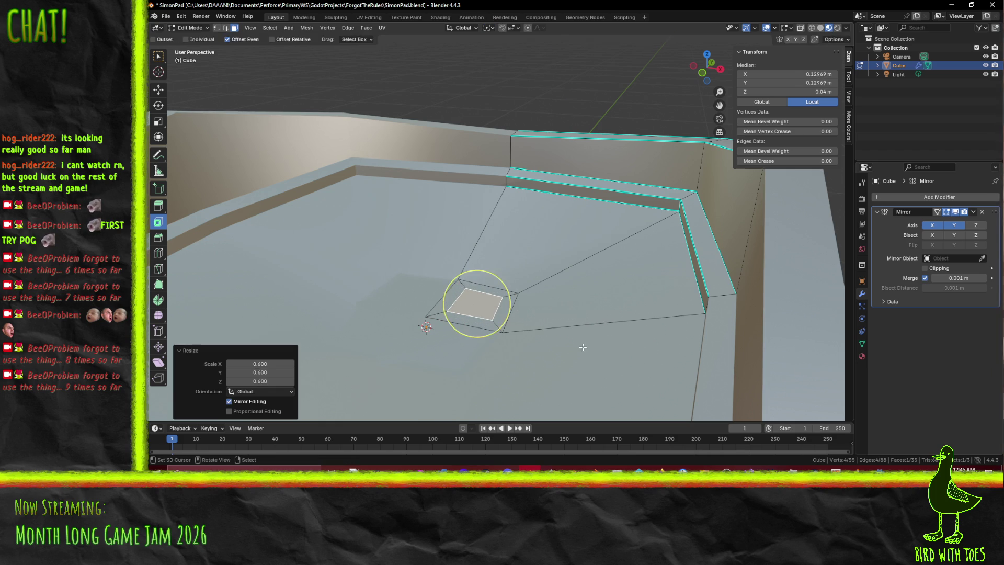
- Push the shrunken face down along Z to form the pocket and inspect it
{"action": "key", "text": "g"}
{"action": "key", "text": "z"}
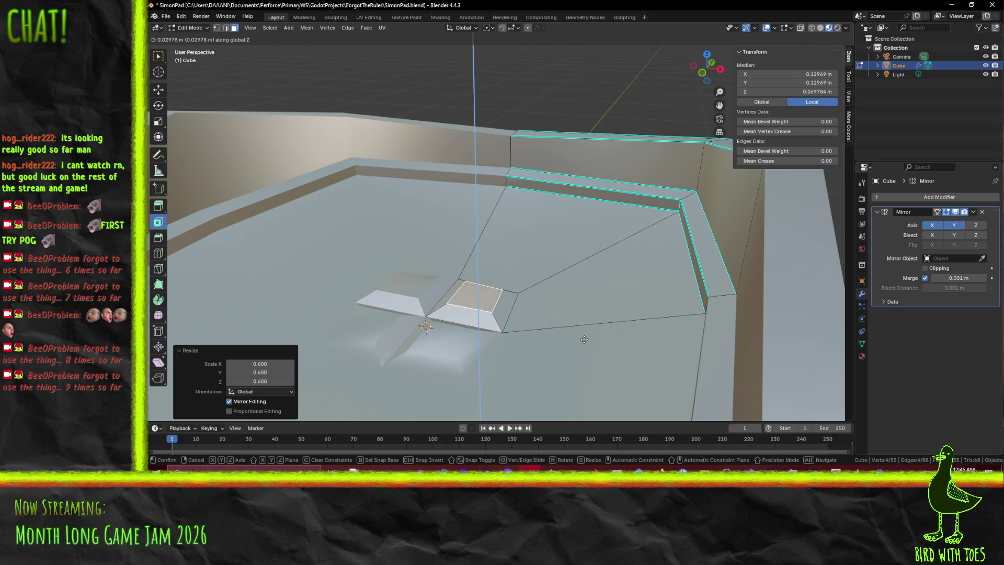
{"action": "key", "text": "Return"}
{"action": "left_click", "coordinate": [566, 323]}
{"action": "middle_click_drag", "start_coordinate": [567, 322], "coordinate": [574, 303]}
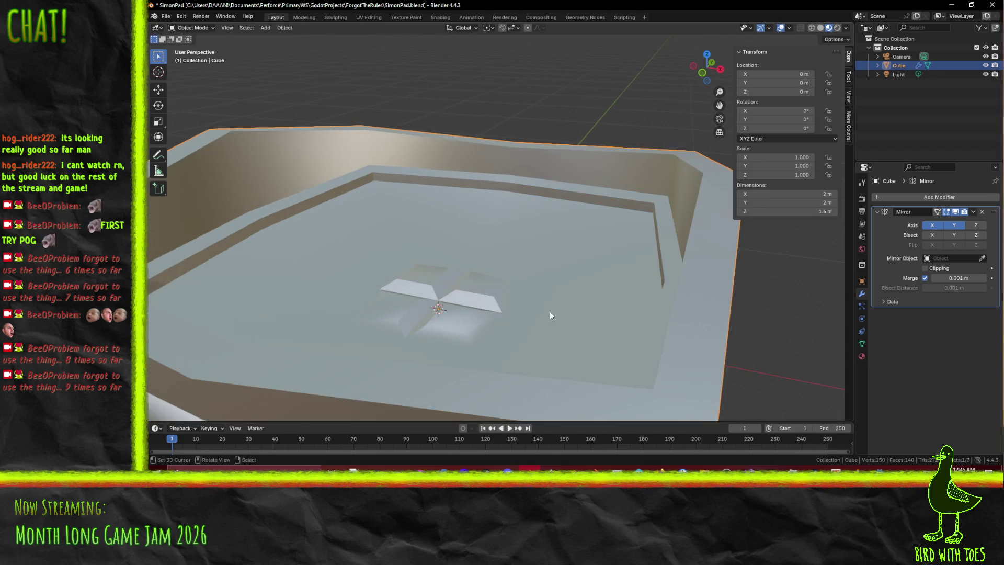
{"action": "key", "text": "l"}
{"action": "key", "text": "F3"}
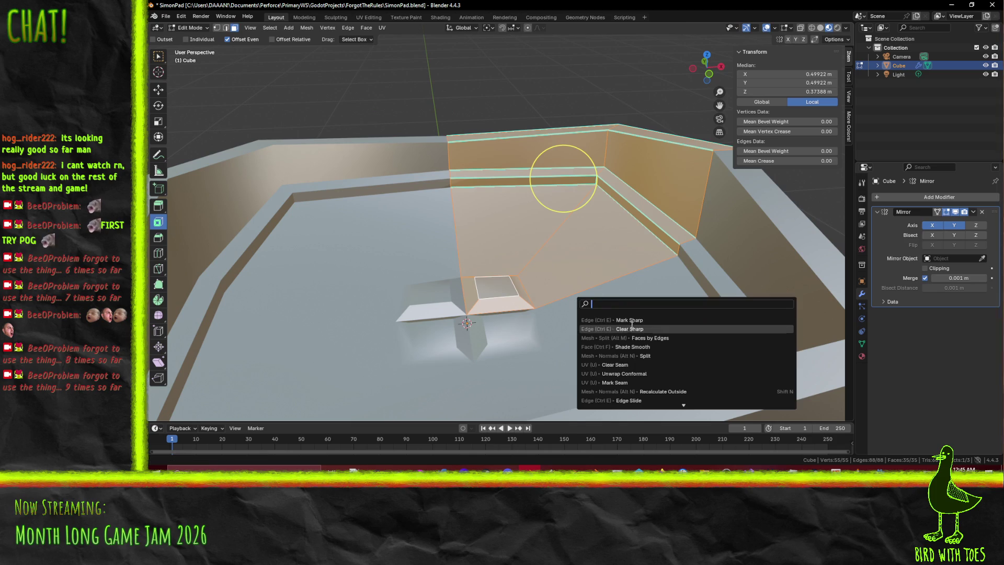
- Review the tray in and out of Edit Mode, probing the command search on the floor face
{"action": "key", "text": "Escape"}
{"action": "key", "text": "alt+a"}
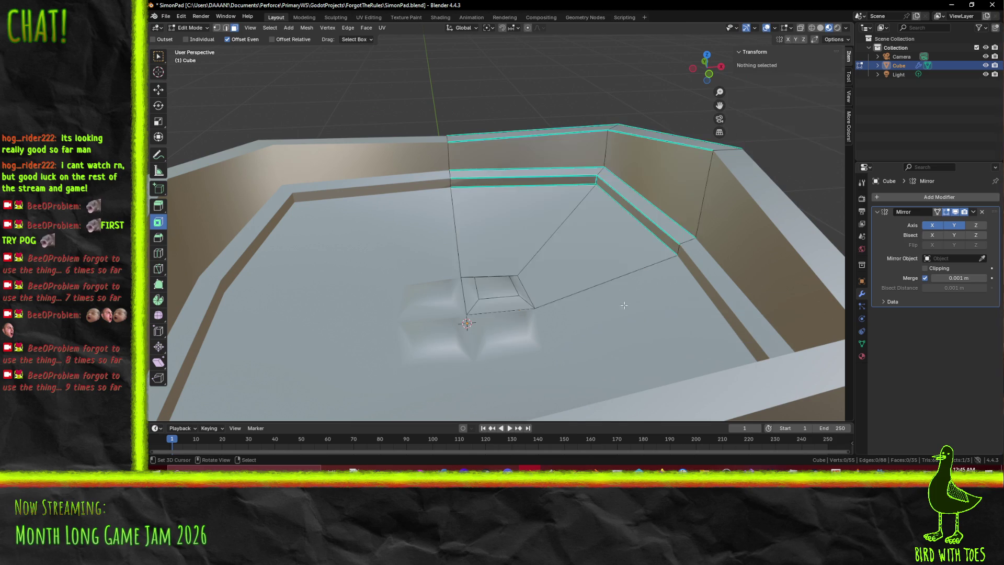
{"action": "middle_click_drag", "start_coordinate": [661, 346], "coordinate": [582, 305]}
{"action": "key", "text": "Tab"}
{"action": "scroll", "coordinate": [528, 275], "scroll_direction": "down", "scroll_amount": 5}
{"action": "middle_click_drag", "start_coordinate": [527, 270], "coordinate": [449, 254]}
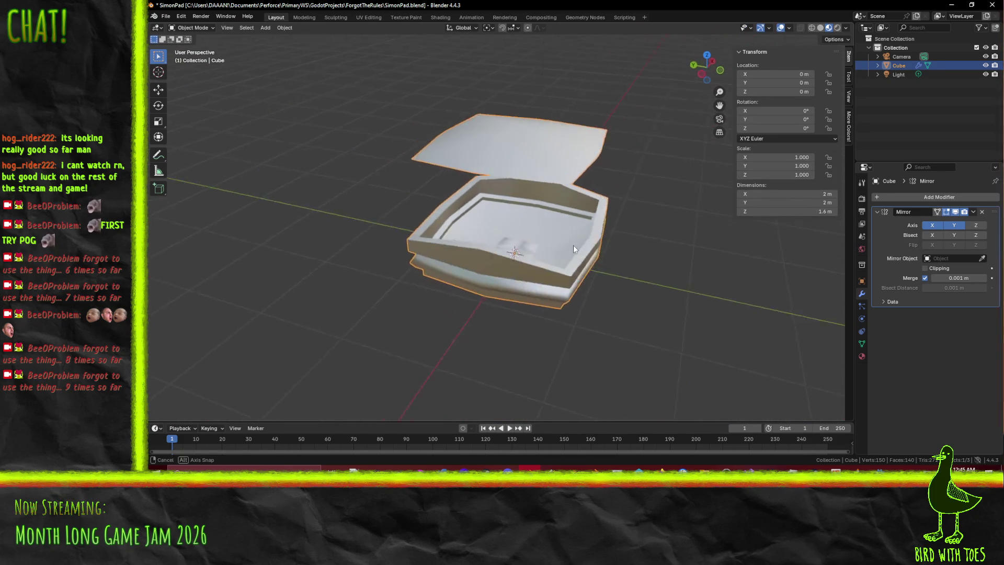
{"action": "middle_click_drag", "start_coordinate": [449, 253], "coordinate": [627, 251]}
{"action": "scroll", "coordinate": [627, 251], "scroll_direction": "up", "scroll_amount": 3}
{"action": "key", "text": "Tab"}
{"action": "scroll", "coordinate": [628, 252], "scroll_direction": "up", "scroll_amount": 2}
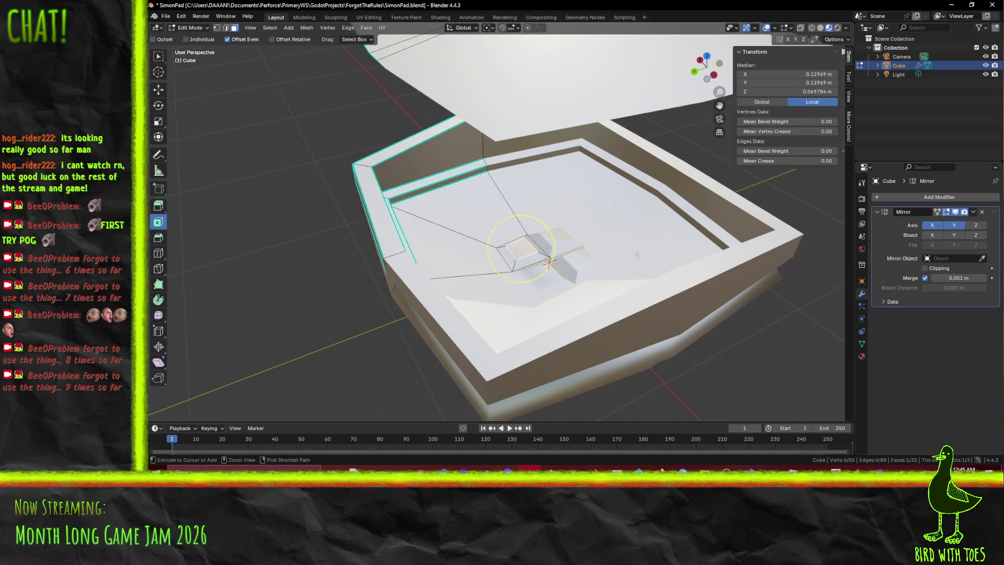
{"action": "left_click", "coordinate": [521, 252]}
{"action": "middle_click_drag", "start_coordinate": [637, 253], "coordinate": [696, 276]}
{"action": "key", "text": "F3"}
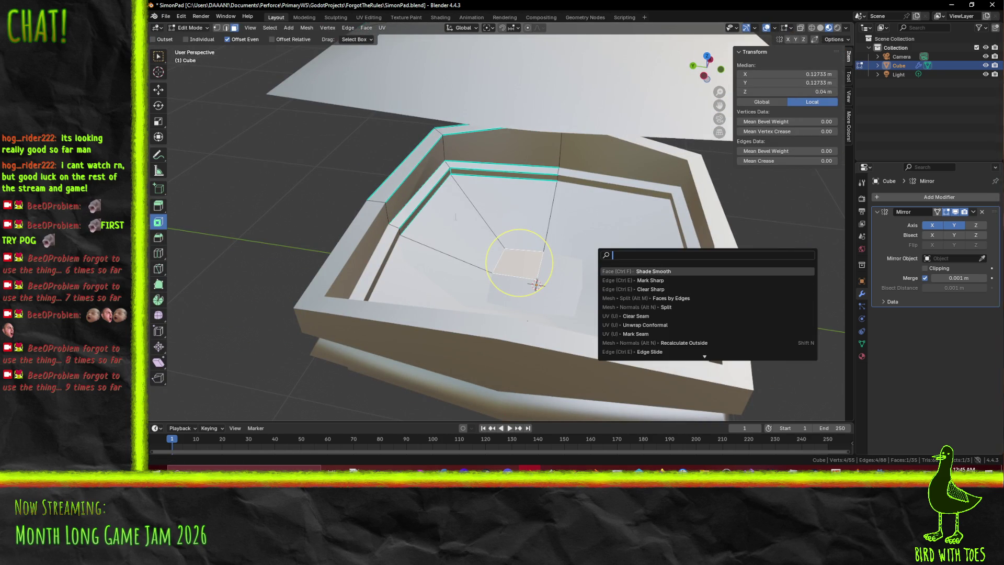
{"action": "key", "text": "Escape"}
{"action": "key", "text": "a"}
{"action": "key", "text": "F3"}
{"action": "key", "text": "Escape"}
{"action": "key", "text": "Tab"}
{"action": "scroll", "coordinate": [674, 287], "scroll_direction": "down", "scroll_amount": 5}
{"action": "scroll", "coordinate": [645, 278], "scroll_direction": "down", "scroll_amount": 2}
{"action": "scroll", "coordinate": [515, 272], "scroll_direction": "up", "scroll_amount": 2}
- Select the whole mesh and Merge by Distance, removing 4 duplicate vertices
{"action": "mouse_move", "coordinate": [516, 271]}
{"action": "middle_mouse_down"}
{"action": "mouse_move", "coordinate": [538, 251]}
{"action": "mouse_move", "coordinate": [611, 245]}
{"action": "mouse_move", "coordinate": [573, 242]}
{"action": "middle_mouse_up"}
{"action": "scroll", "coordinate": [538, 250], "scroll_direction": "up", "scroll_amount": 4}
{"action": "key", "text": "Tab"}
{"action": "scroll", "coordinate": [652, 236], "scroll_direction": "up", "scroll_amount": 3}
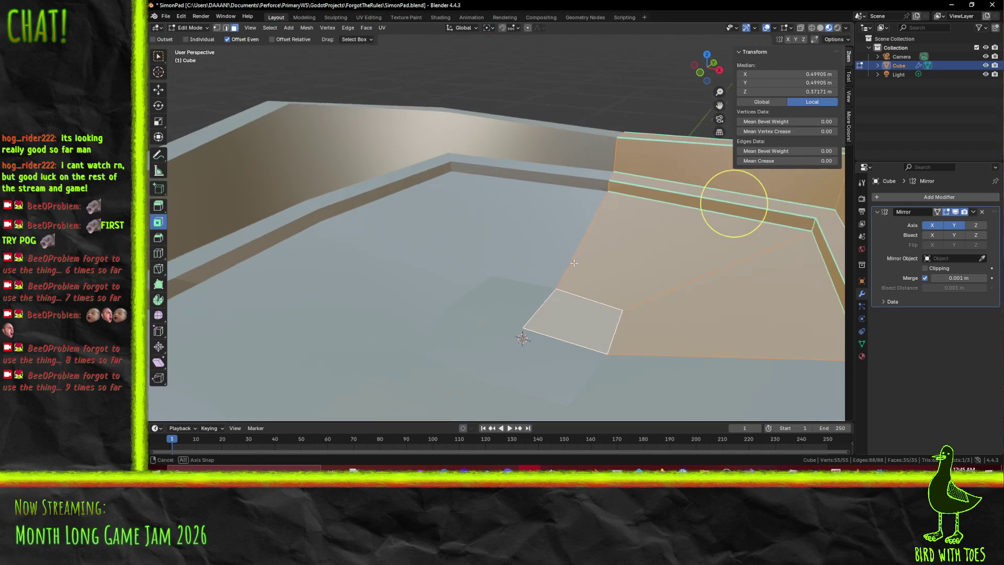
{"action": "mouse_move", "coordinate": [650, 279]}
{"action": "middle_mouse_down"}
{"action": "mouse_move", "coordinate": [581, 280]}
{"action": "mouse_move", "coordinate": [243, 61]}
{"action": "middle_mouse_up"}
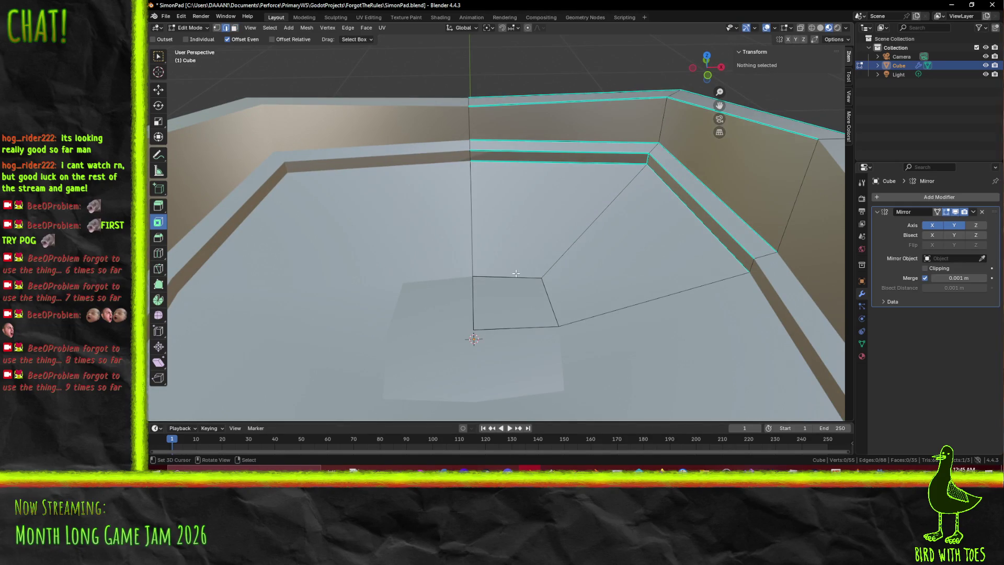
{"action": "left_click", "coordinate": [548, 300]}
{"action": "left_click", "coordinate": [233, 29]}
{"action": "left_click", "coordinate": [515, 314]}
{"action": "key", "text": "F3"}
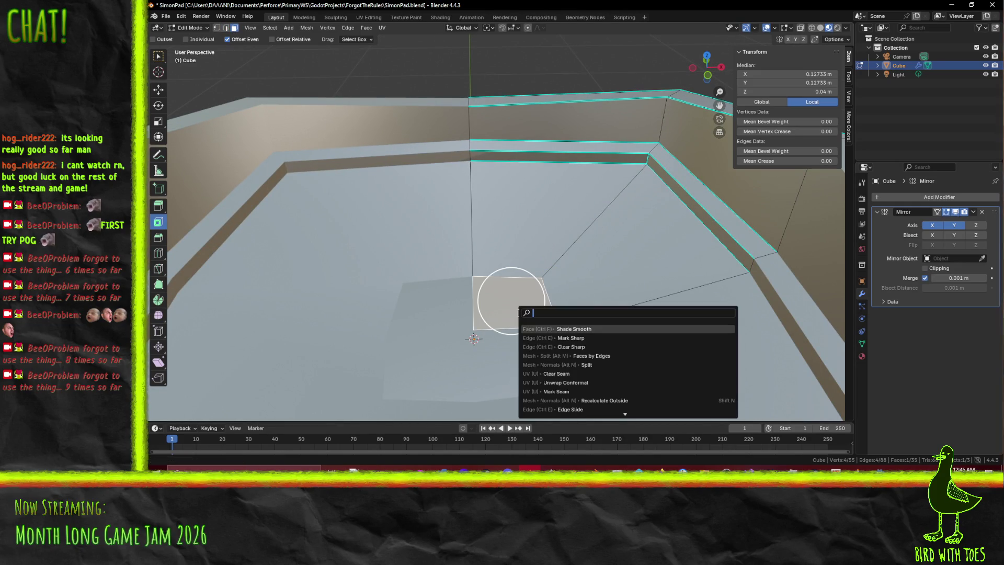
{"action": "type", "text": "a"}
{"action": "key", "text": "Escape"}
{"action": "key", "text": "a"}
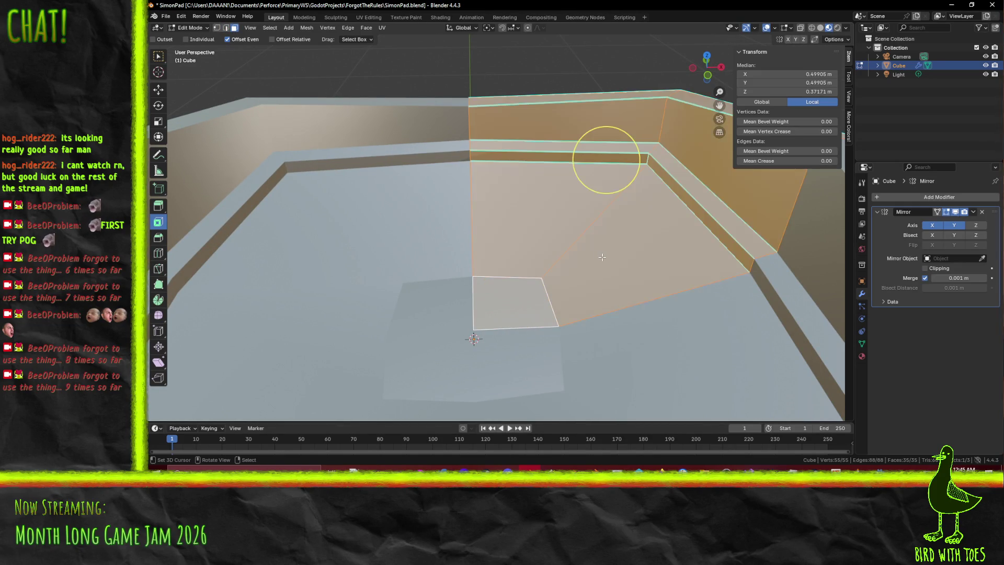
{"action": "key", "text": "F3"}
{"action": "type", "text": "mer"}
{"action": "left_click", "coordinate": [636, 282]}
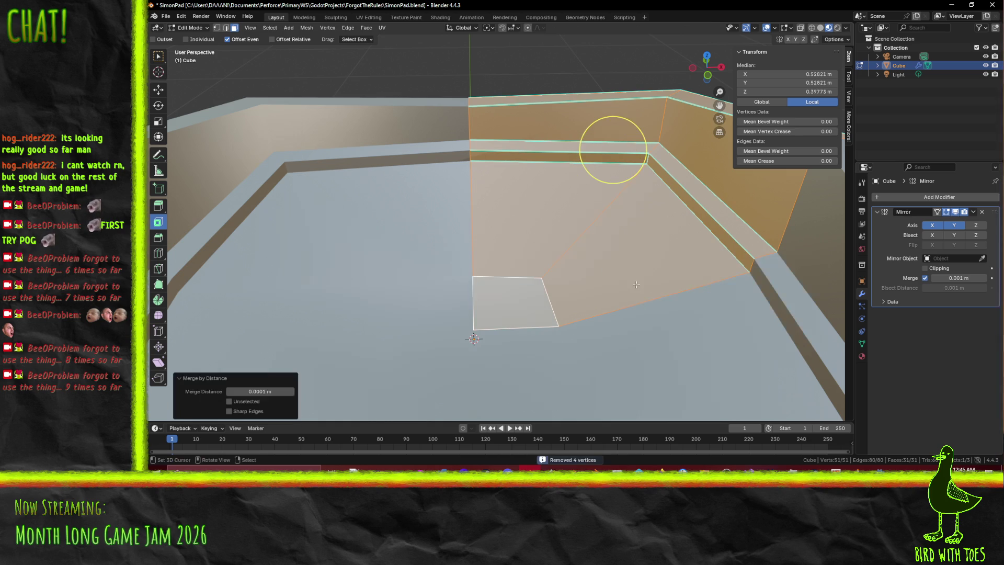
- Leave Edit Mode and save SimonPad.blend
{"action": "key", "text": "Tab"}
{"action": "key", "text": "ctrl+s"}
{"action": "scroll", "coordinate": [611, 259], "scroll_direction": "down", "scroll_amount": 5}
{"action": "mouse_move", "coordinate": [570, 236]}
{"action": "middle_mouse_down"}
{"action": "mouse_move", "coordinate": [484, 208]}
{"action": "mouse_move", "coordinate": [550, 240]}
{"action": "middle_mouse_up"}
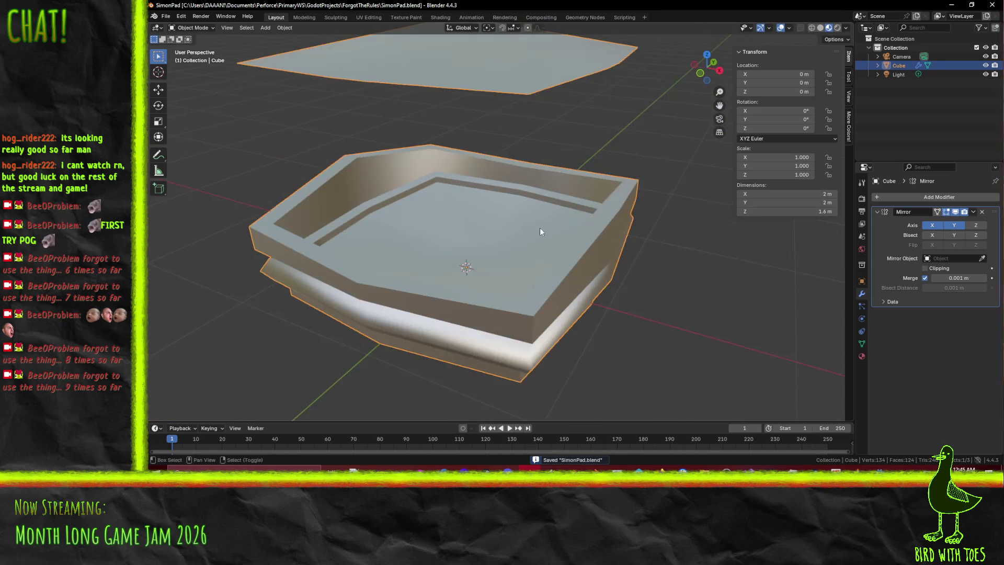
- Select the two inner rim strips around the recessed floor
{"action": "mouse_move", "coordinate": [613, 235]}
{"action": "middle_mouse_down"}
{"action": "mouse_move", "coordinate": [514, 217]}
{"action": "mouse_move", "coordinate": [463, 243]}
{"action": "mouse_move", "coordinate": [551, 254]}
{"action": "mouse_move", "coordinate": [613, 228]}
{"action": "mouse_move", "coordinate": [645, 253]}
{"action": "mouse_move", "coordinate": [569, 262]}
{"action": "mouse_move", "coordinate": [549, 244]}
{"action": "mouse_move", "coordinate": [508, 260]}
{"action": "mouse_move", "coordinate": [536, 221]}
{"action": "middle_mouse_up"}
{"action": "scroll", "coordinate": [537, 224], "scroll_direction": "up", "scroll_amount": 5}
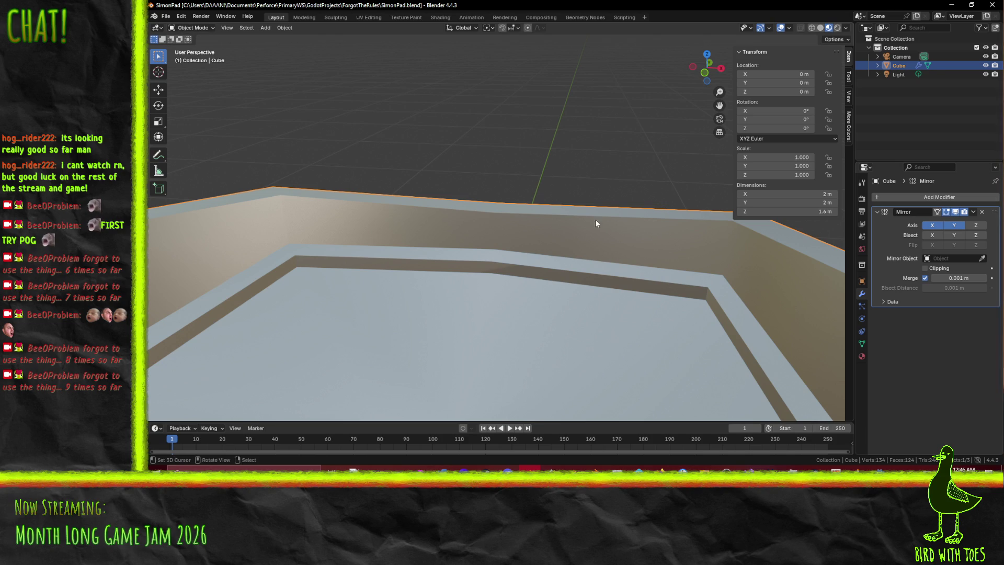
{"action": "key", "text": "Tab"}
{"action": "middle_click_drag", "start_coordinate": [645, 285], "coordinate": [621, 244]}
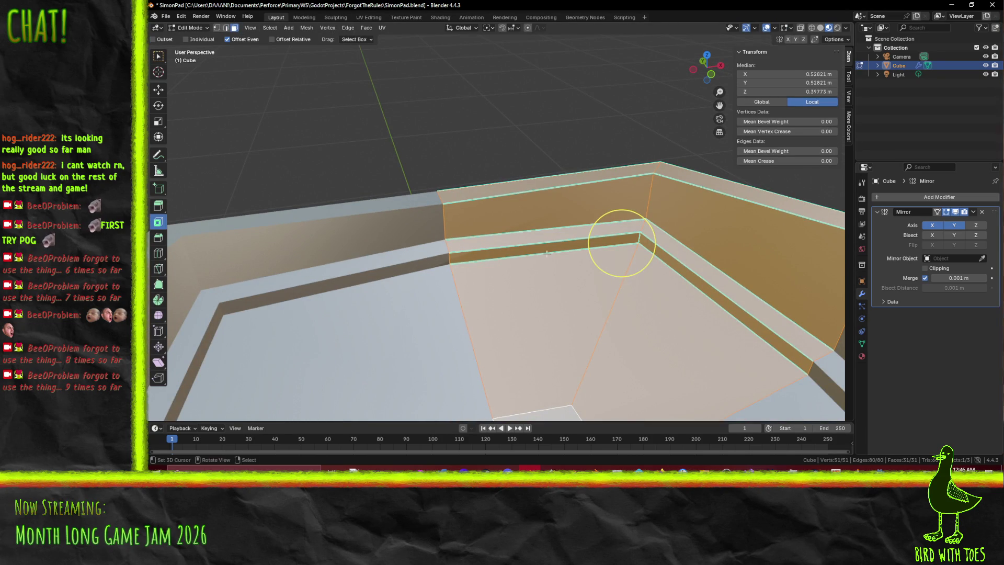
{"action": "left_click", "coordinate": [540, 322]}
{"action": "left_click", "coordinate": [542, 244]}
{"action": "left_click", "coordinate": [659, 259], "text": "shift"}
{"action": "middle_click_drag", "start_coordinate": [659, 259], "coordinate": [750, 227]}
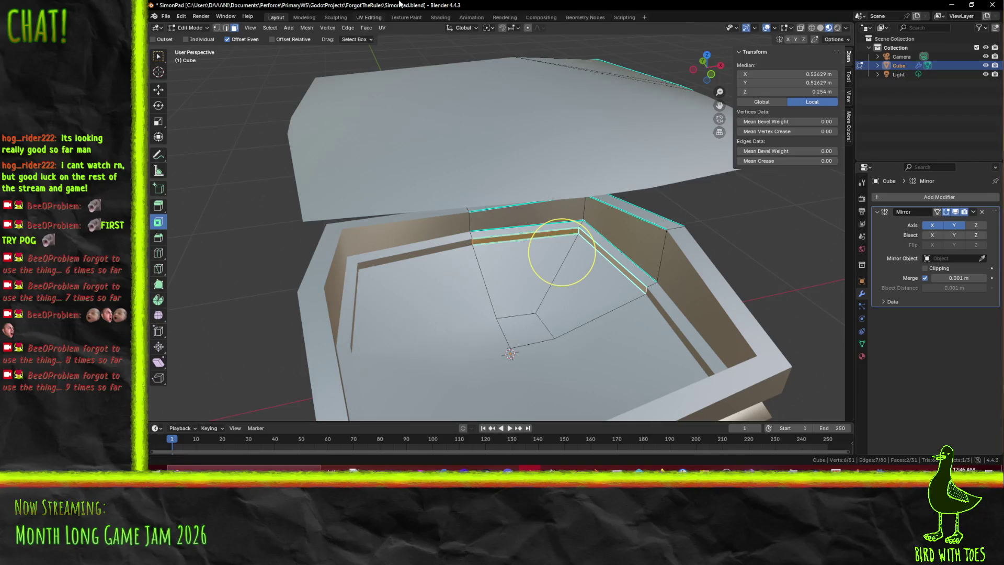
- Scale the rim strips to 0.8 about the 3D cursor with height locked (Shift+Z)
{"action": "left_click", "coordinate": [490, 28]}
{"action": "left_click", "coordinate": [506, 60]}
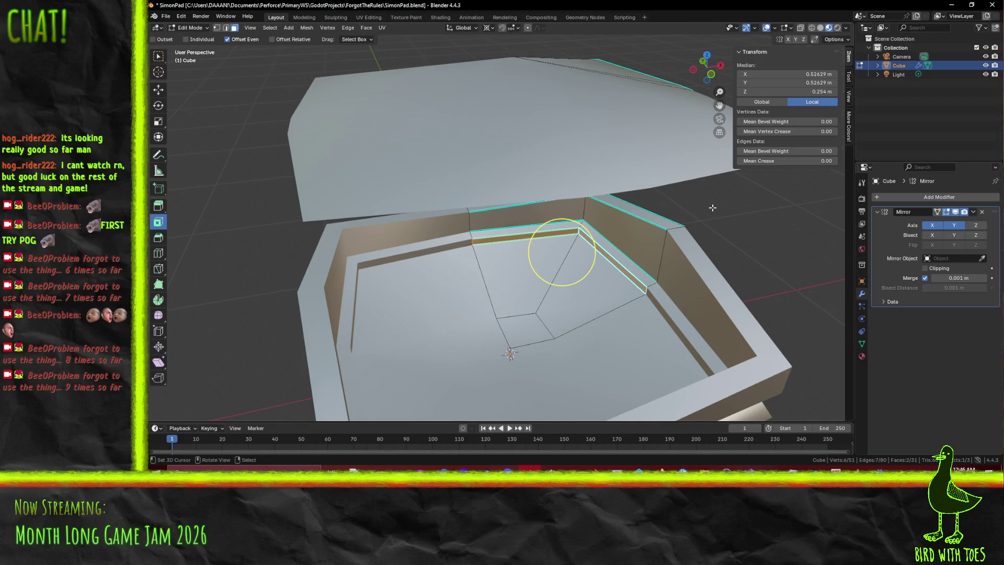
{"action": "key", "text": "s"}
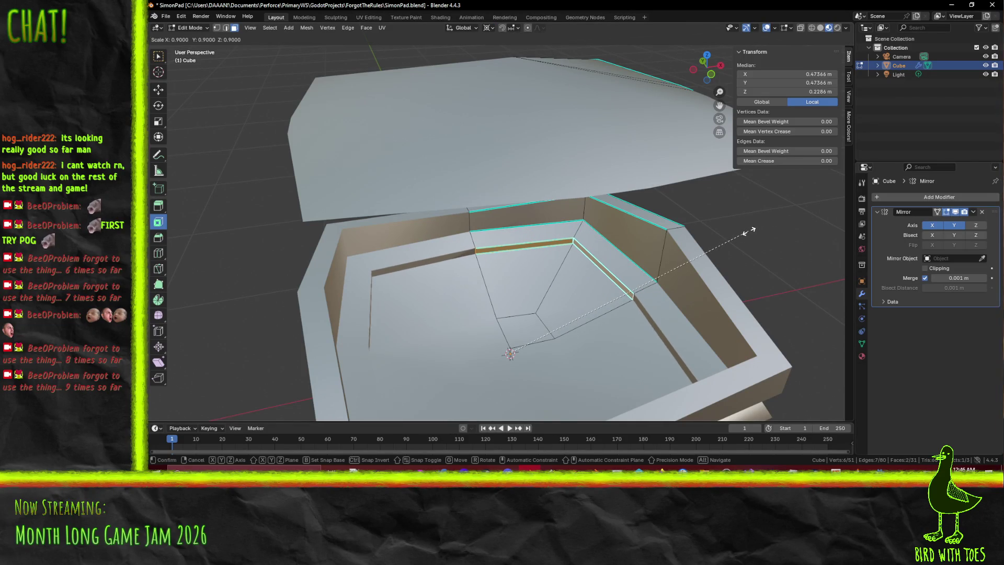
{"action": "key", "text": "shift+z"}
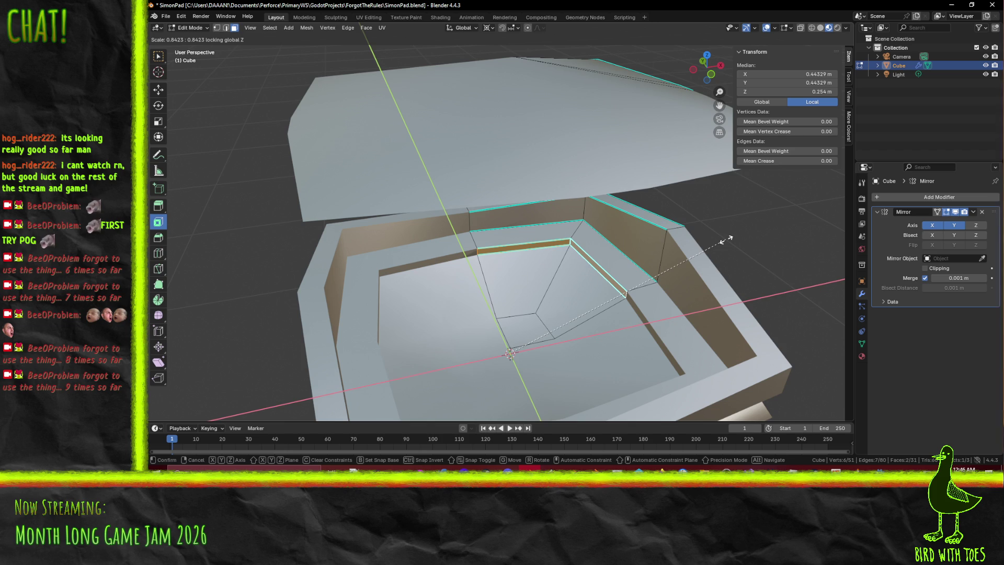
{"action": "key", "text": "ctrl"}
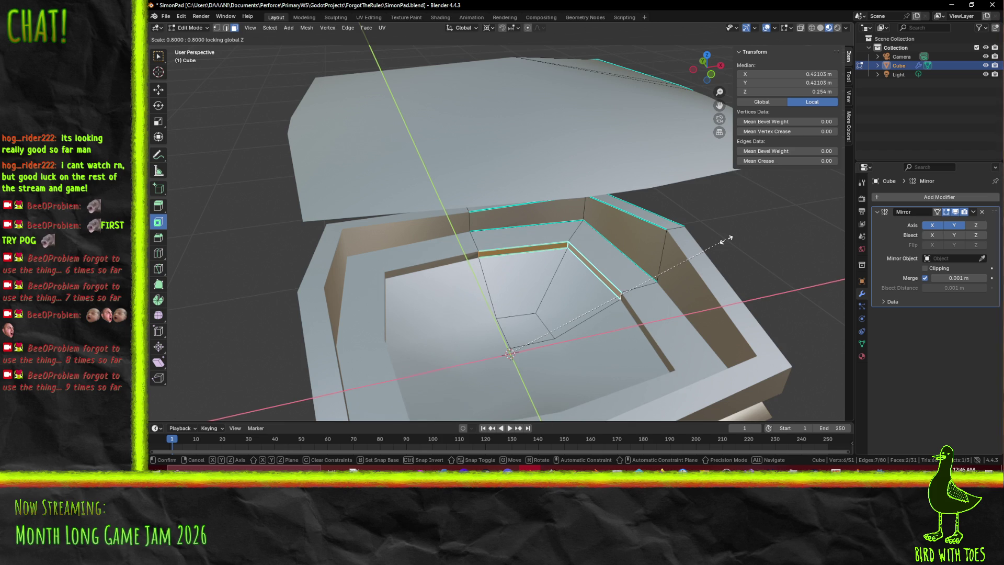
{"action": "left_click", "coordinate": [725, 239]}
- Check the hull from below and save SimonPad.blend
{"action": "key", "text": "Tab"}
{"action": "scroll", "coordinate": [603, 292], "scroll_direction": "down", "scroll_amount": 5}
{"action": "mouse_move", "coordinate": [609, 287]}
{"action": "middle_mouse_down"}
{"action": "mouse_move", "coordinate": [533, 226]}
{"action": "mouse_move", "coordinate": [601, 304]}
{"action": "mouse_move", "coordinate": [623, 269]}
{"action": "mouse_move", "coordinate": [636, 289]}
{"action": "middle_mouse_up"}
{"action": "key", "text": "Tab"}
{"action": "key", "text": "ctrl+s"}
{"action": "scroll", "coordinate": [622, 269], "scroll_direction": "up", "scroll_amount": 2}
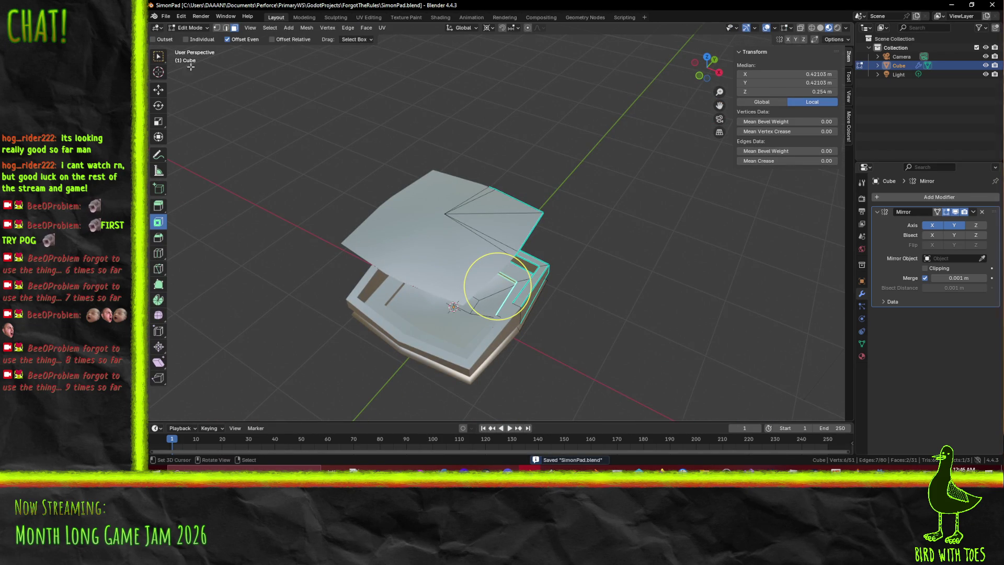
{"action": "left_click", "coordinate": [861, 356]}
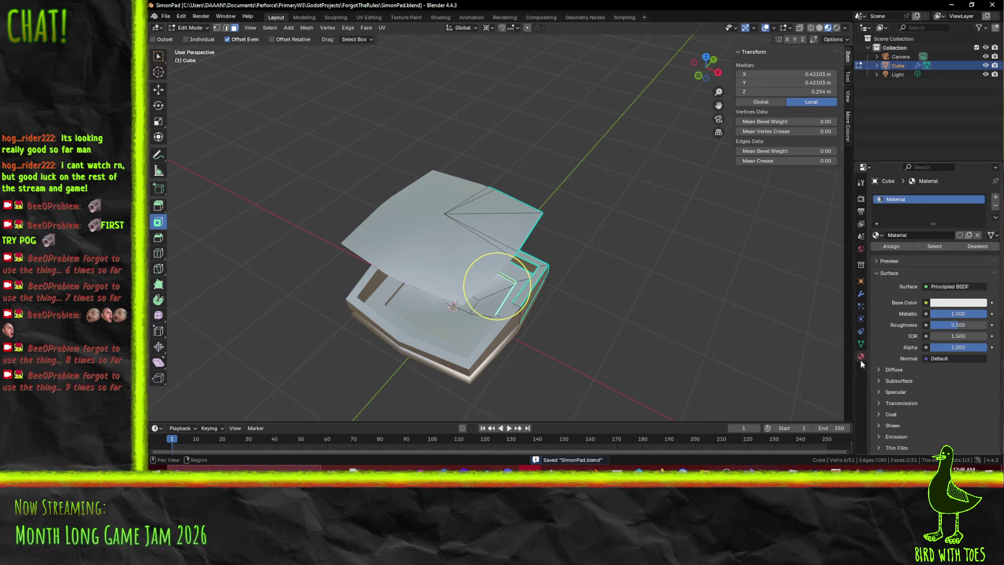
- Rename the cube's material to Body
{"action": "double_click", "coordinate": [909, 235]}
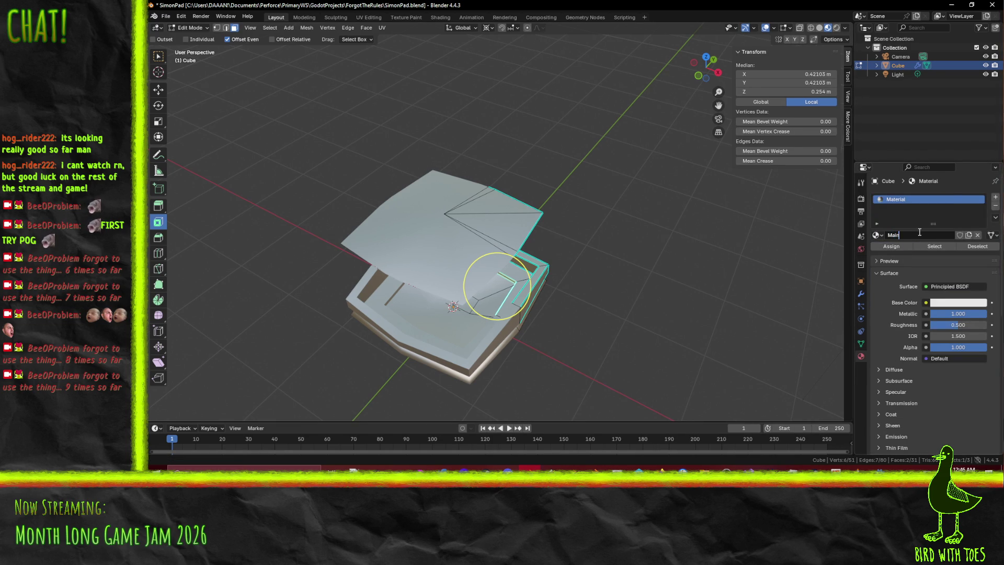
{"action": "type", "text": "y"}
{"action": "key", "text": "Return"}
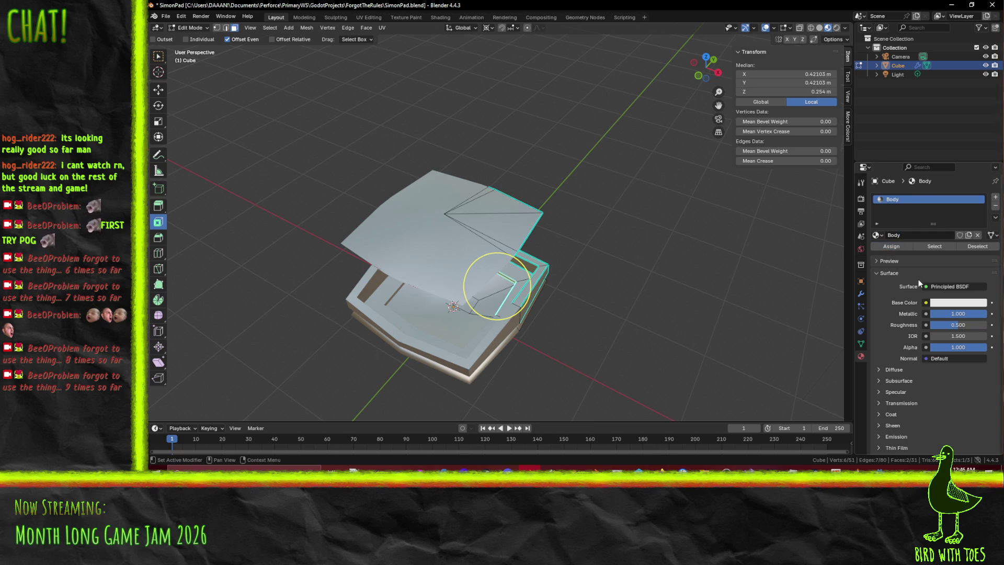
{"action": "key", "text": "Tab"}
{"action": "key", "text": "Tab"}
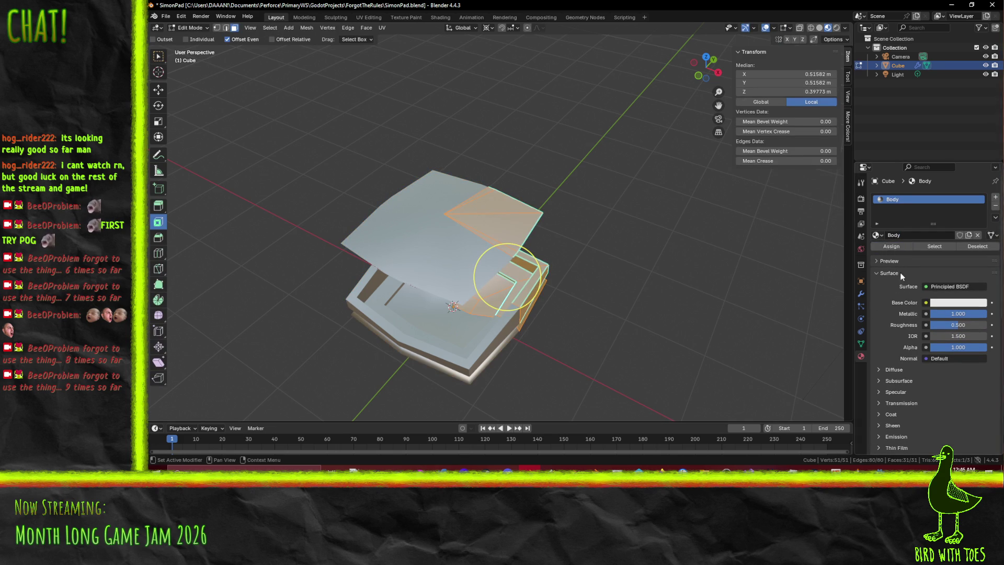
- Add a second material slot with a new material named Glass
{"action": "left_click", "coordinate": [996, 198]}
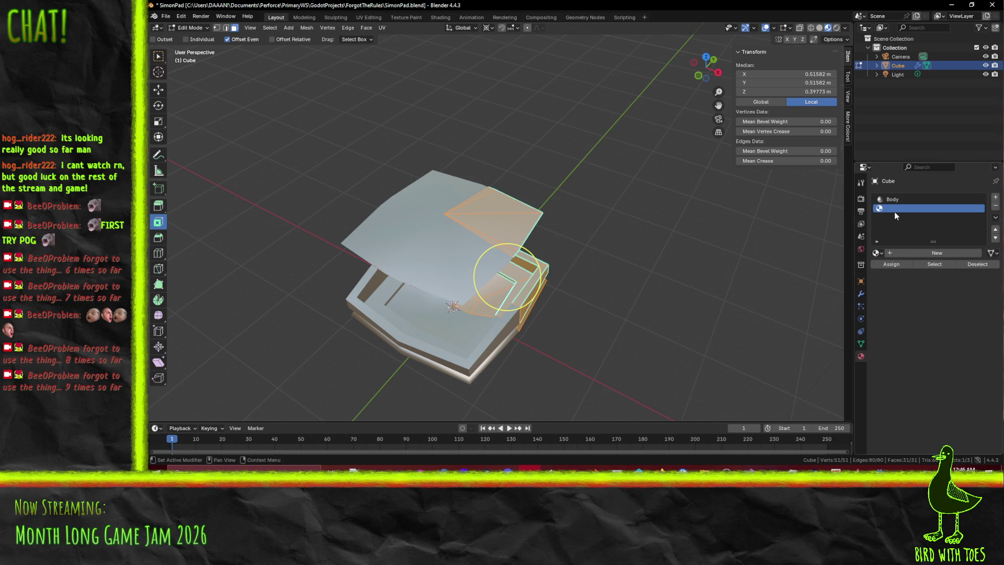
{"action": "left_click", "coordinate": [910, 253]}
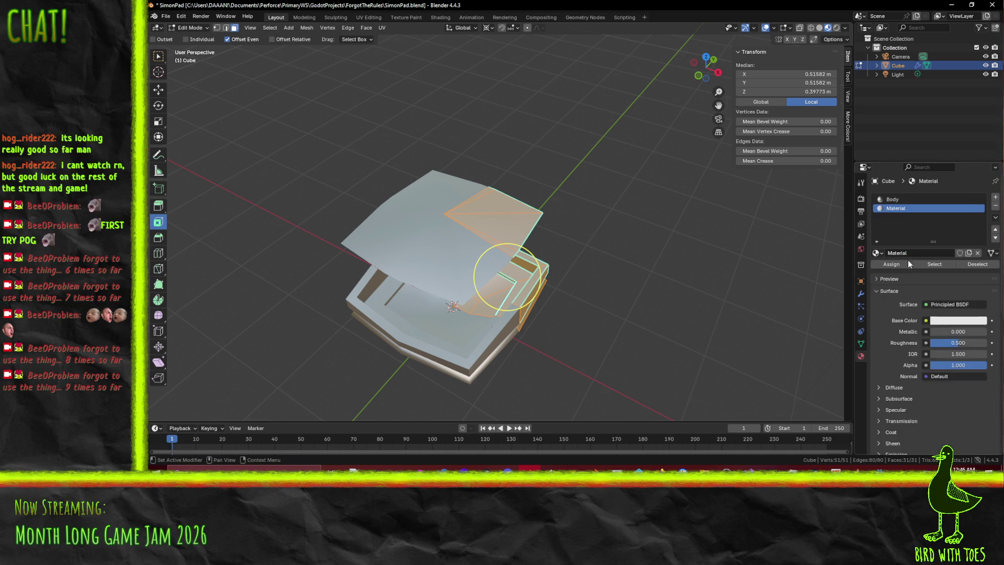
{"action": "type", "text": "Glass"}
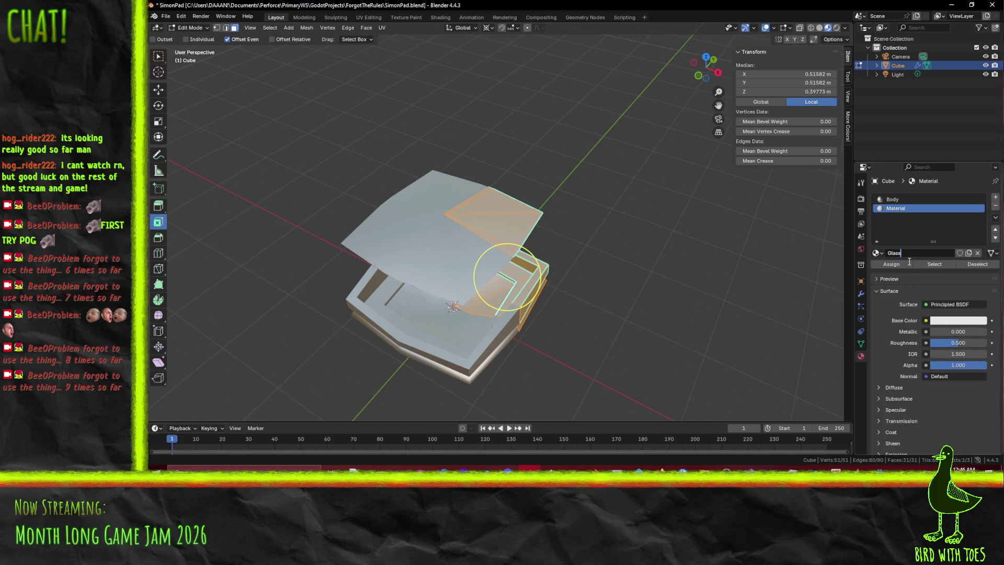
{"action": "key", "text": "Return"}
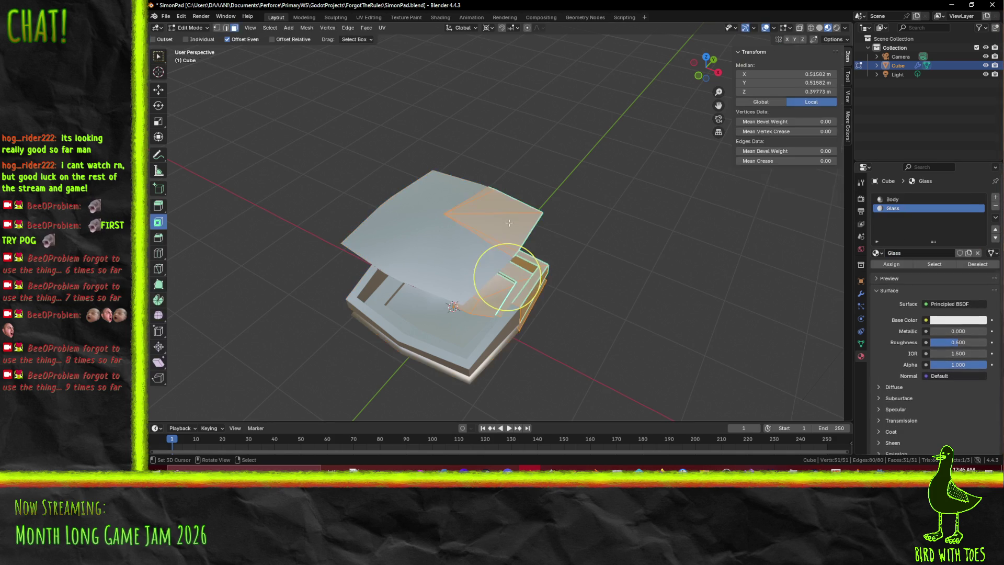
{"action": "left_click", "coordinate": [505, 240]}
{"action": "left_click", "coordinate": [502, 235], "text": "shift"}
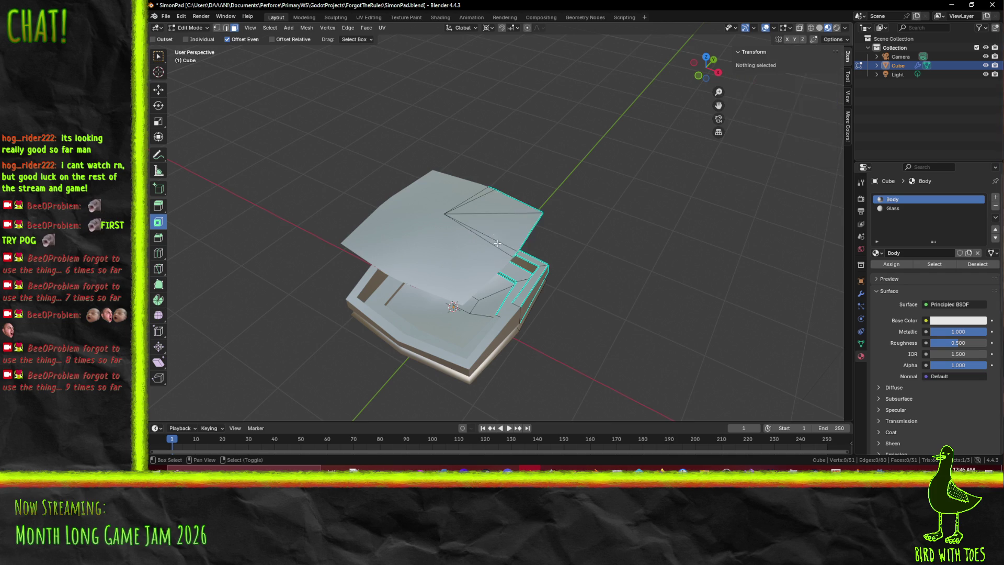
- Assign Glass to the roof panel and set its Metallic 0.5 and Roughness 0.1
{"action": "left_click", "coordinate": [500, 216], "text": "shift"}
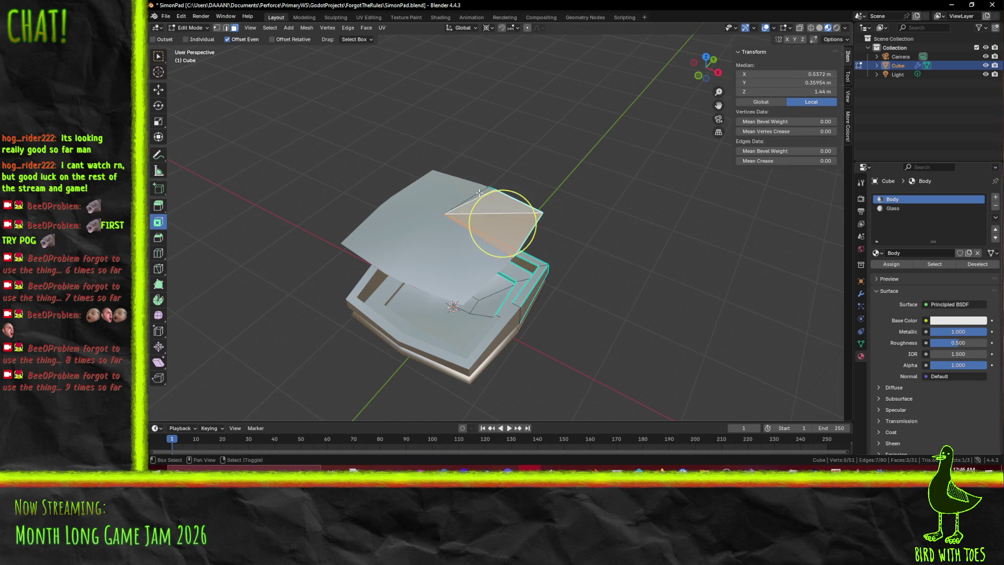
{"action": "left_click", "coordinate": [892, 208]}
{"action": "left_click", "coordinate": [958, 330]}
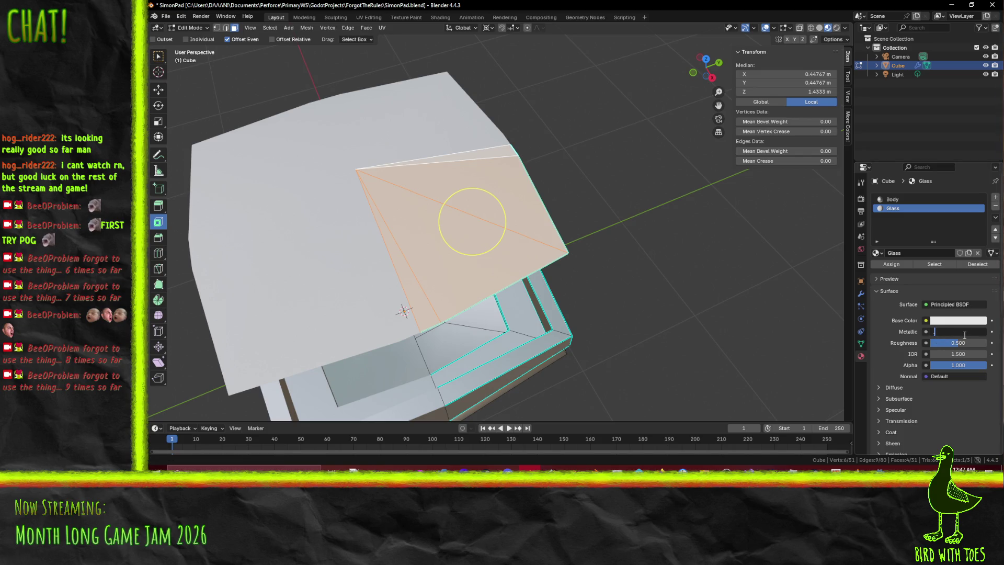
{"action": "type", "text": "0"}
{"action": "key", "text": "Return"}
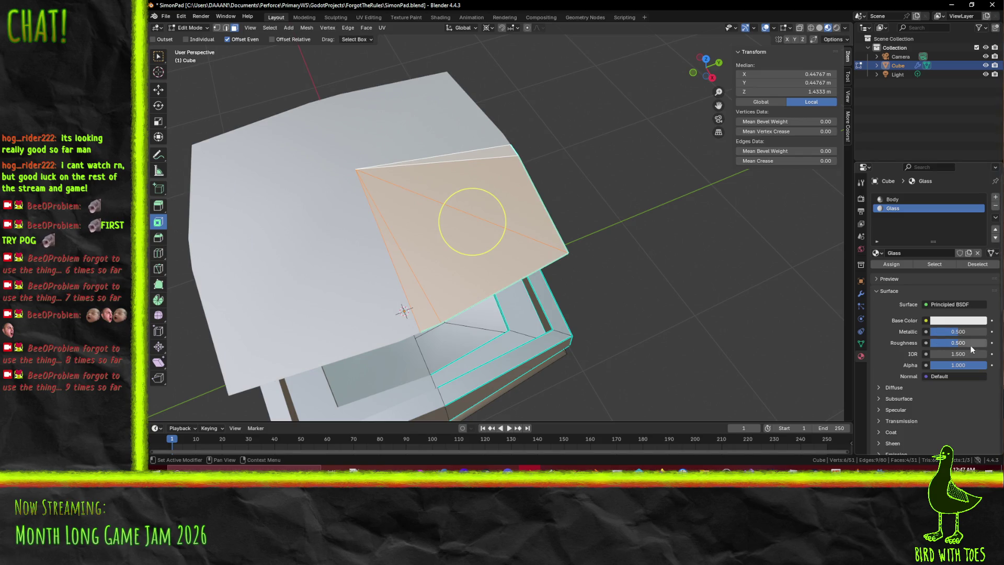
{"action": "left_click", "coordinate": [970, 345]}
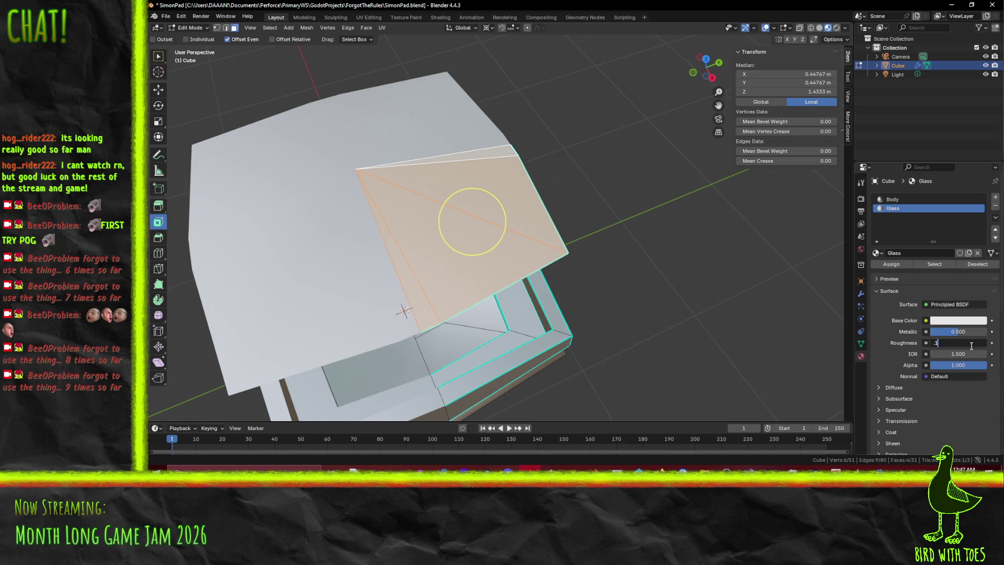
{"action": "key", "text": "Return"}
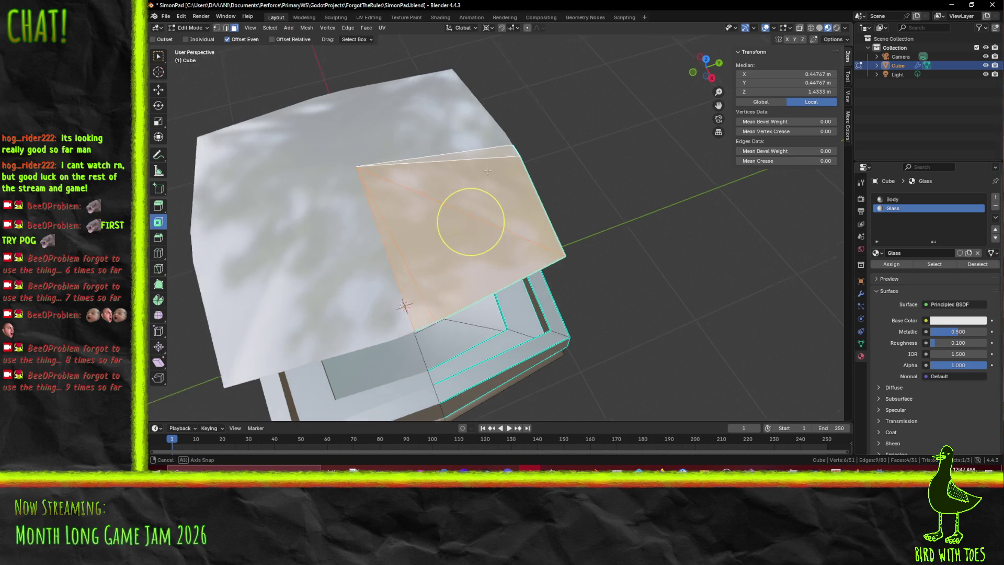
- Tint the Glass base colour a pale light blue
{"action": "middle_click_drag", "start_coordinate": [494, 170], "coordinate": [839, 276]}
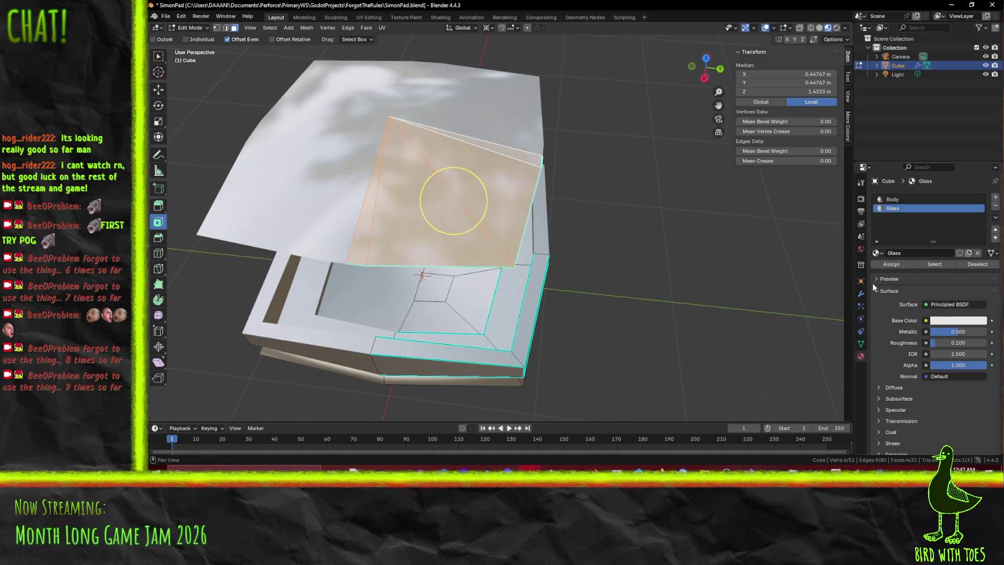
{"action": "left_click", "coordinate": [964, 323]}
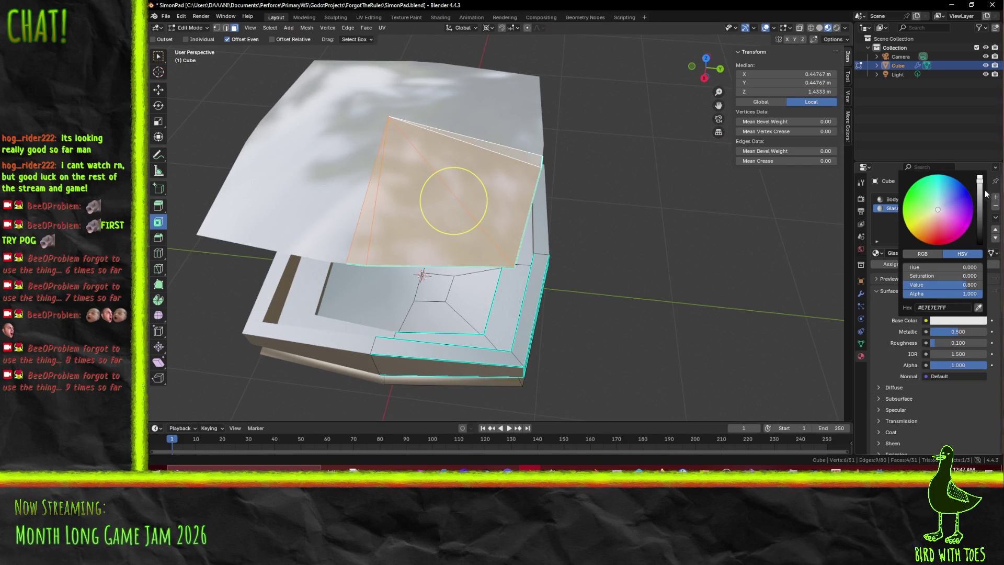
{"action": "left_click", "coordinate": [943, 206]}
{"action": "mouse_move", "coordinate": [945, 204]}
{"action": "left_mouse_down"}
{"action": "mouse_move", "coordinate": [933, 200]}
{"action": "mouse_move", "coordinate": [945, 202]}
{"action": "left_mouse_up"}
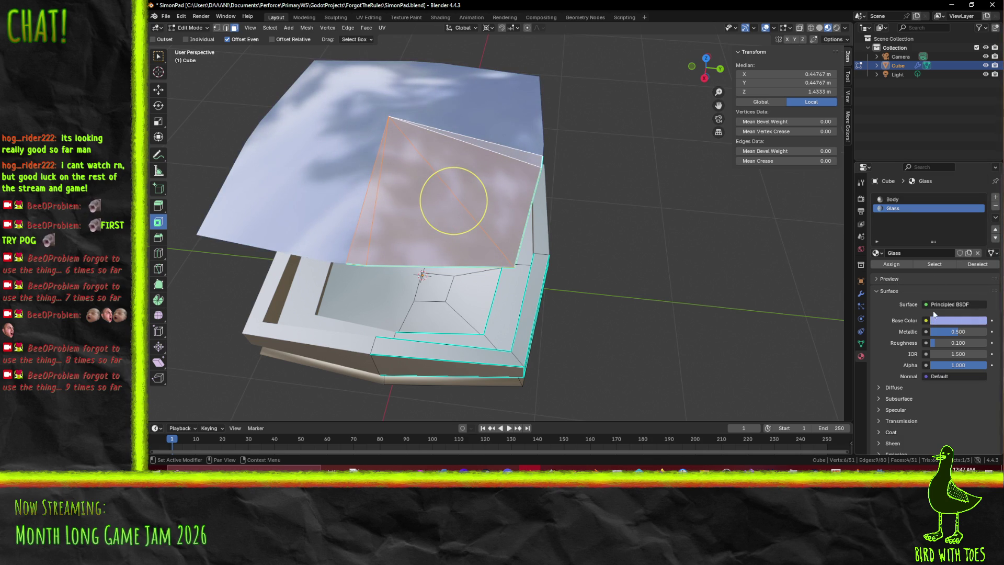
{"action": "left_click", "coordinate": [961, 322]}
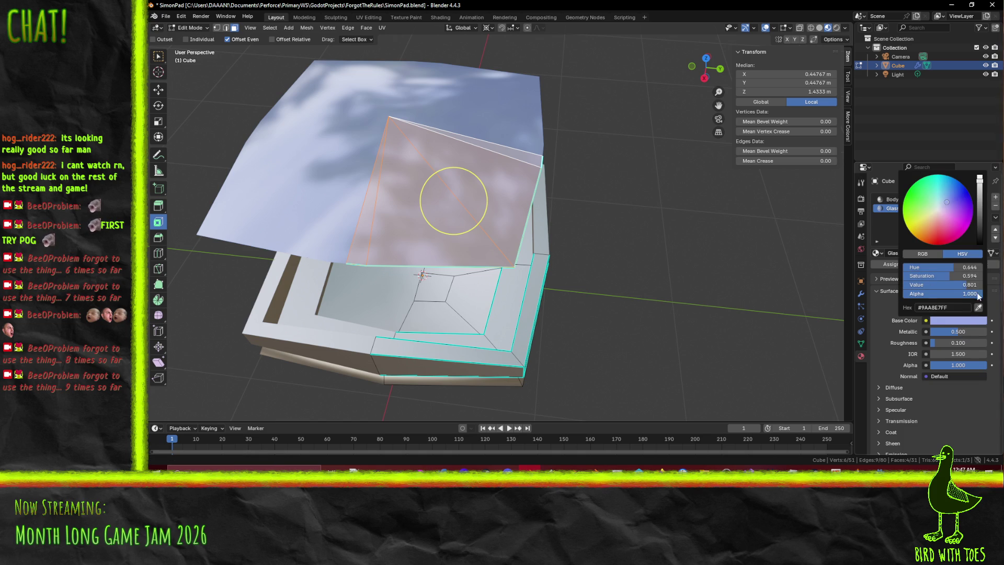
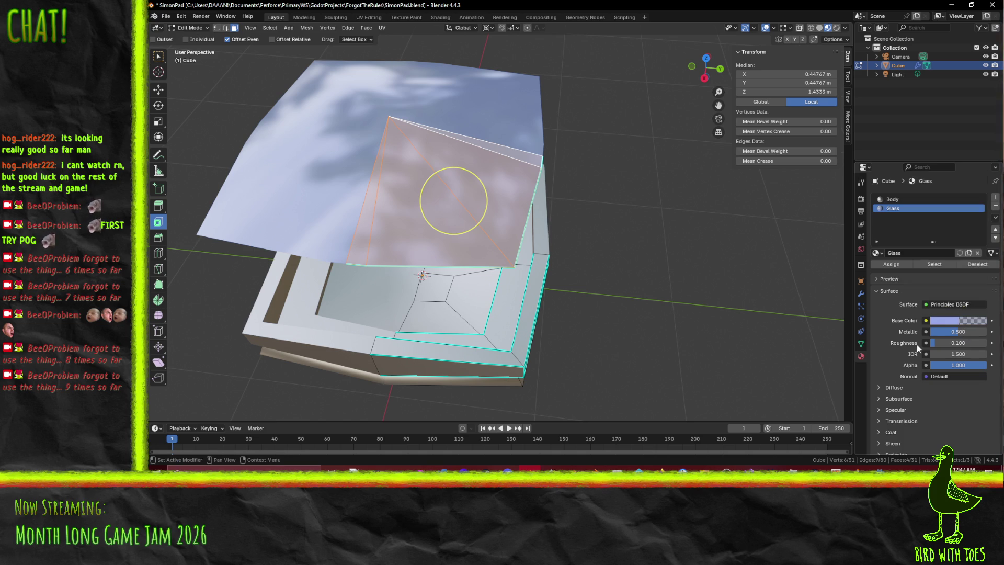
{"action": "scroll", "coordinate": [509, 235], "scroll_direction": "down", "scroll_amount": 5}
- From front view, lower the glass top by 1 m so it sits inside the rim
{"action": "mouse_move", "coordinate": [510, 235]}
{"action": "middle_mouse_down"}
{"action": "mouse_move", "coordinate": [540, 218]}
{"action": "mouse_move", "coordinate": [419, 215]}
{"action": "middle_mouse_up"}
{"action": "scroll", "coordinate": [540, 218], "scroll_direction": "up", "scroll_amount": 5}
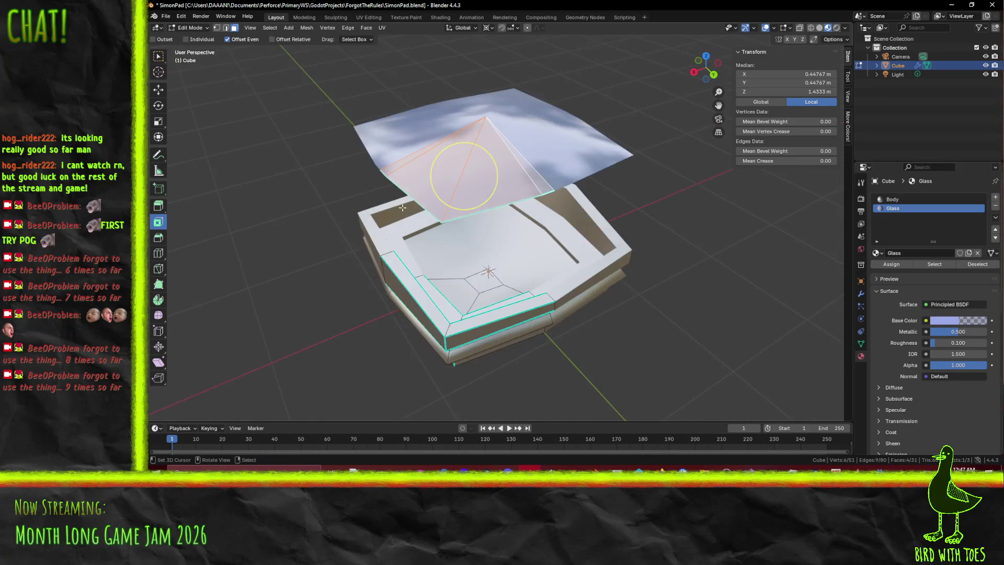
{"action": "key", "text": "KP_1"}
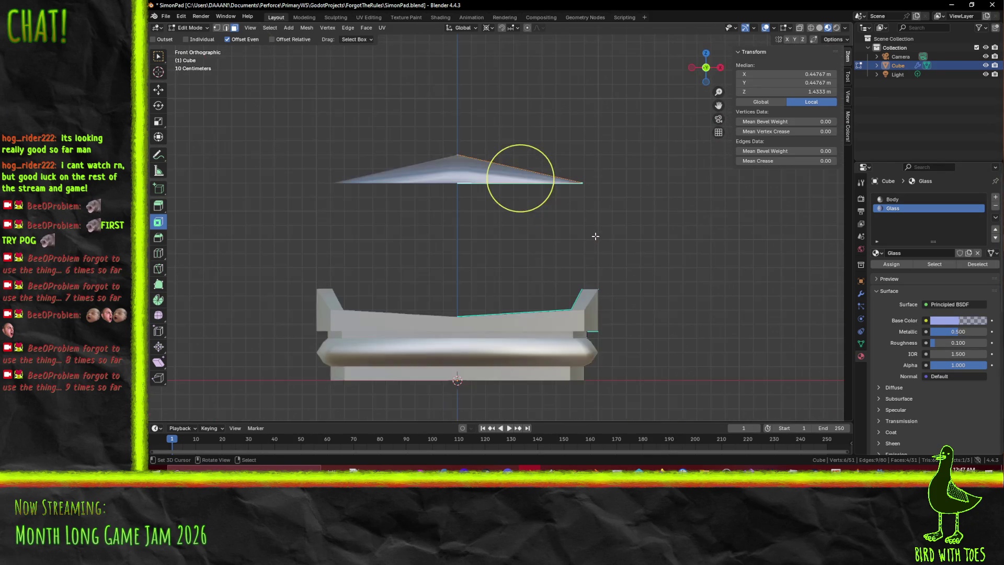
{"action": "key", "text": "g"}
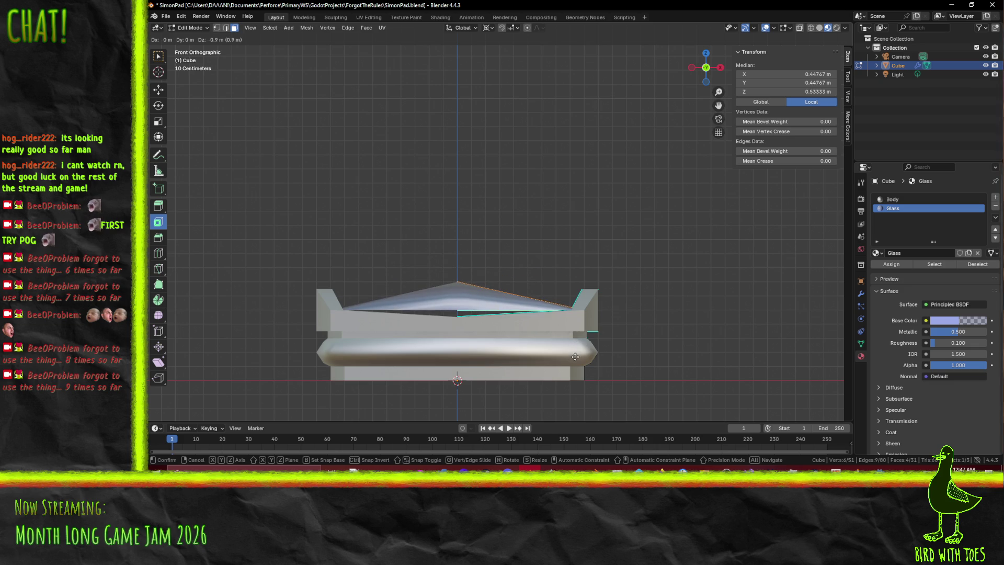
{"action": "left_click", "coordinate": [520, 318]}
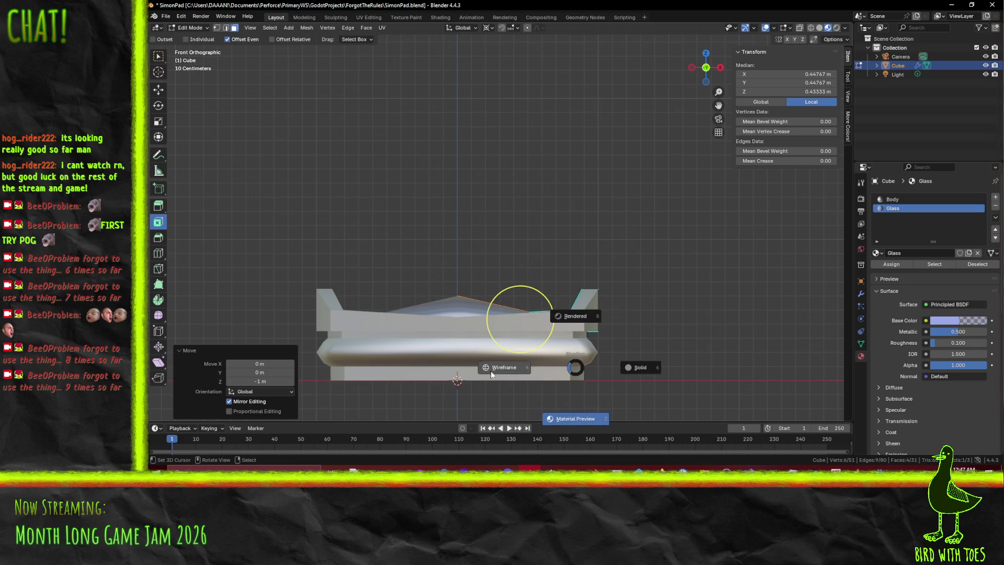
- Switch the viewport to Material Preview to check the glass against the rim
{"action": "key", "text": "alt+z"}
{"action": "middle_click_drag", "start_coordinate": [497, 372], "coordinate": [523, 318]}
{"action": "key", "text": "z"}
{"action": "left_click", "coordinate": [599, 346]}
{"action": "key", "text": "z"}
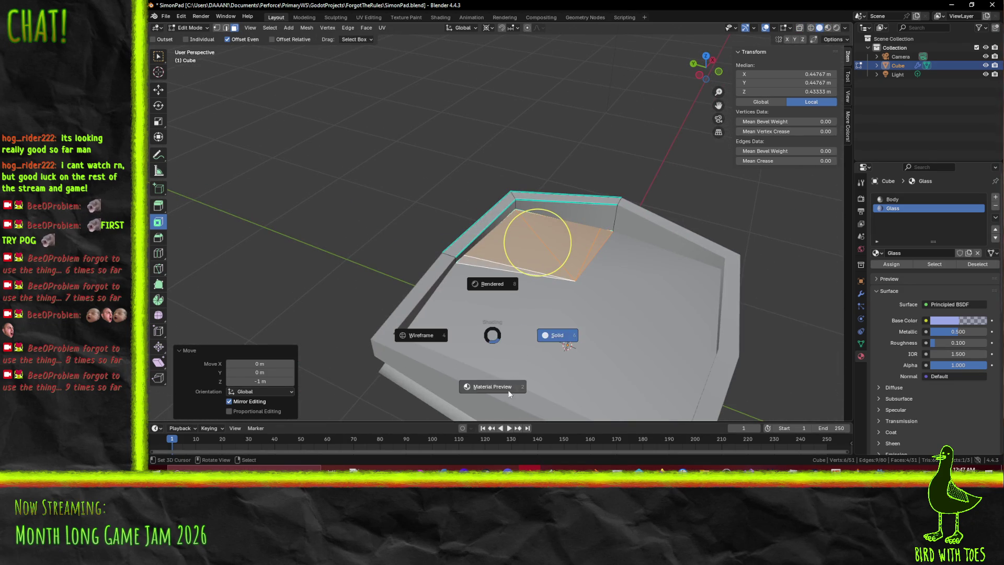
{"action": "left_click", "coordinate": [489, 383]}
{"action": "middle_click_drag", "start_coordinate": [463, 314], "coordinate": [616, 338]}
{"action": "scroll", "coordinate": [616, 339], "scroll_direction": "up", "scroll_amount": 3}
- Save the Blender file and return to Object Mode
{"action": "key", "text": "ctrl+s"}
{"action": "scroll", "coordinate": [616, 339], "scroll_direction": "down", "scroll_amount": 3}
{"action": "key", "text": "Tab"}
{"action": "mouse_move", "coordinate": [554, 313]}
{"action": "middle_mouse_down"}
{"action": "mouse_move", "coordinate": [608, 297]}
{"action": "mouse_move", "coordinate": [592, 294]}
{"action": "middle_mouse_up"}
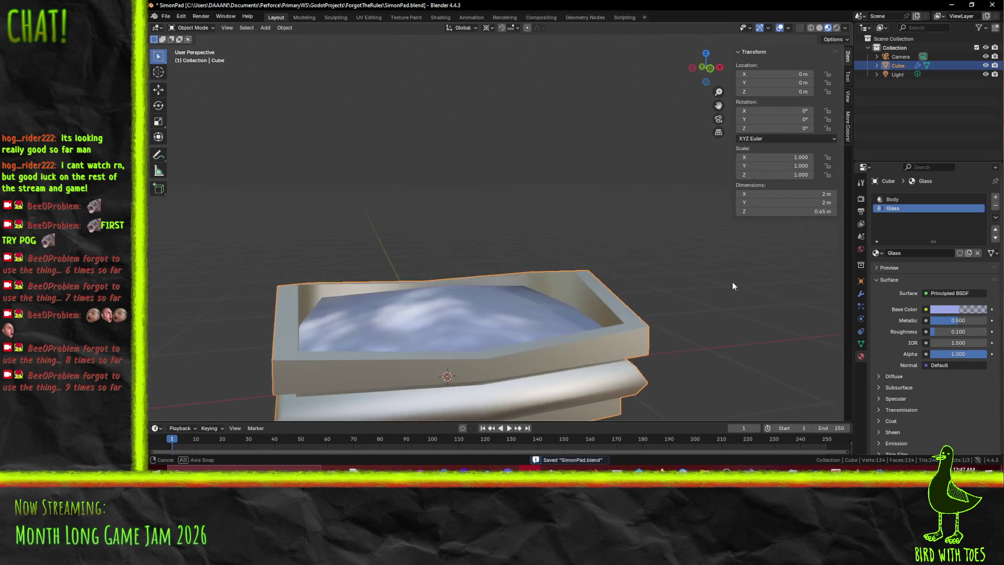
- Enter Edit Mode and select the pad's outer wall faces
{"action": "key", "text": "Tab"}
{"action": "left_click", "coordinate": [510, 322]}
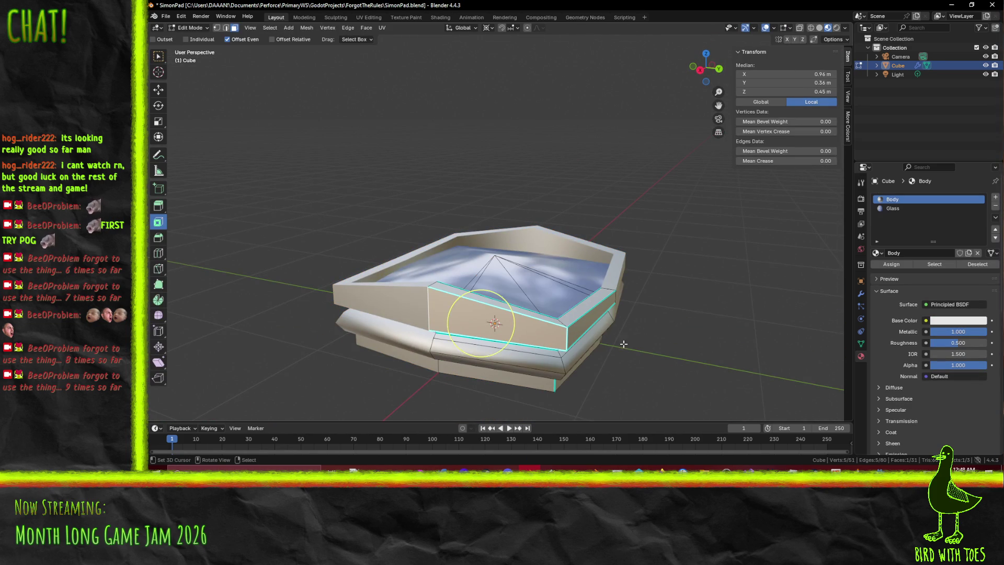
{"action": "key", "text": "alt"}
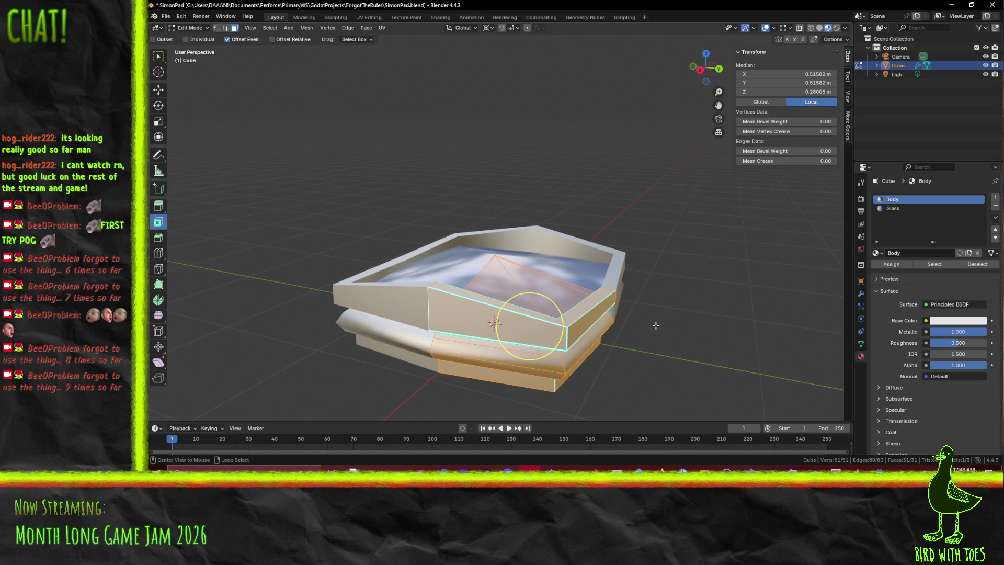
{"action": "key", "text": "alt+a"}
{"action": "middle_click_drag", "start_coordinate": [656, 325], "coordinate": [627, 340]}
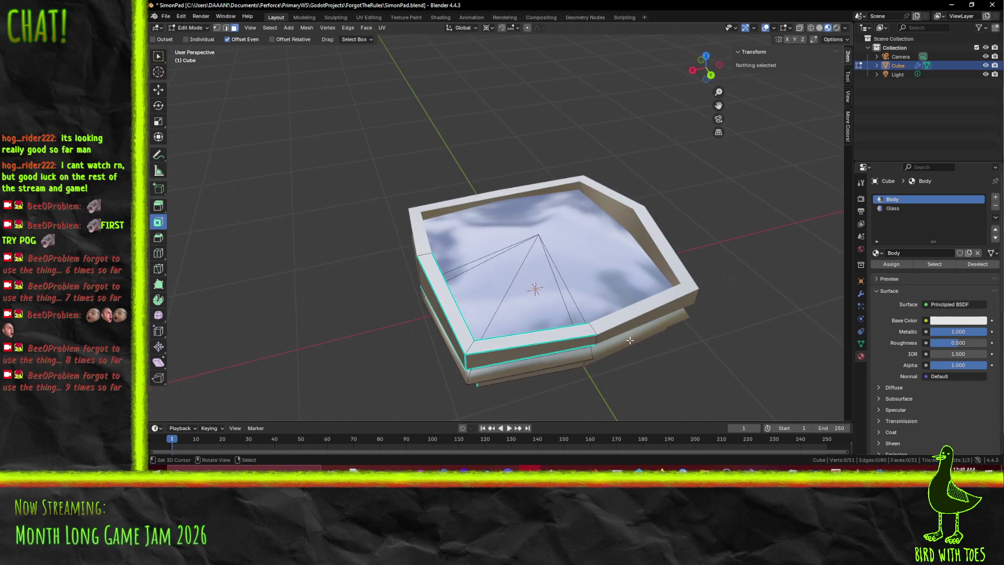
{"action": "left_click", "coordinate": [505, 325], "text": "shift"}
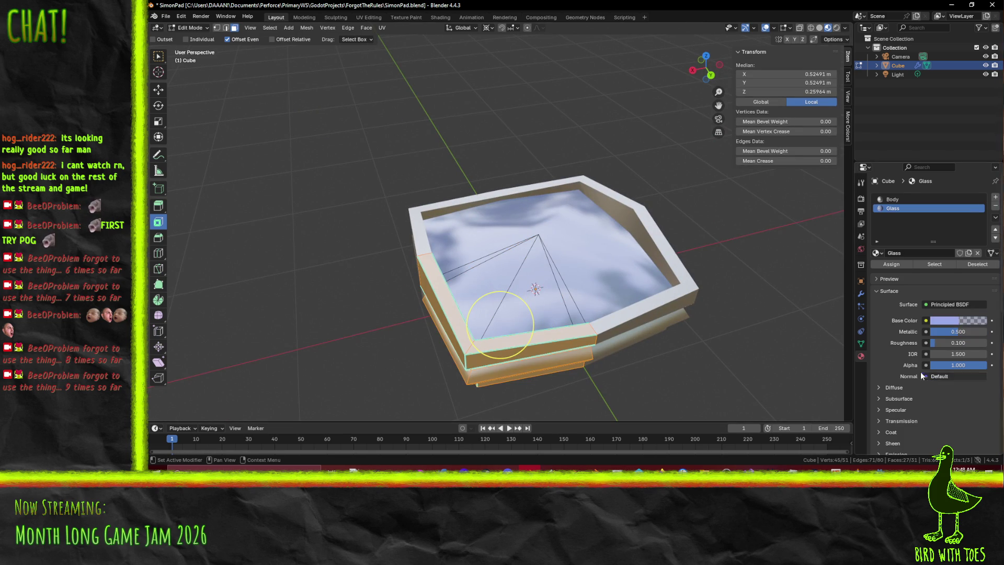
- Make the Body material active and bring up the Base Color link choices
{"action": "left_click", "coordinate": [944, 304]}
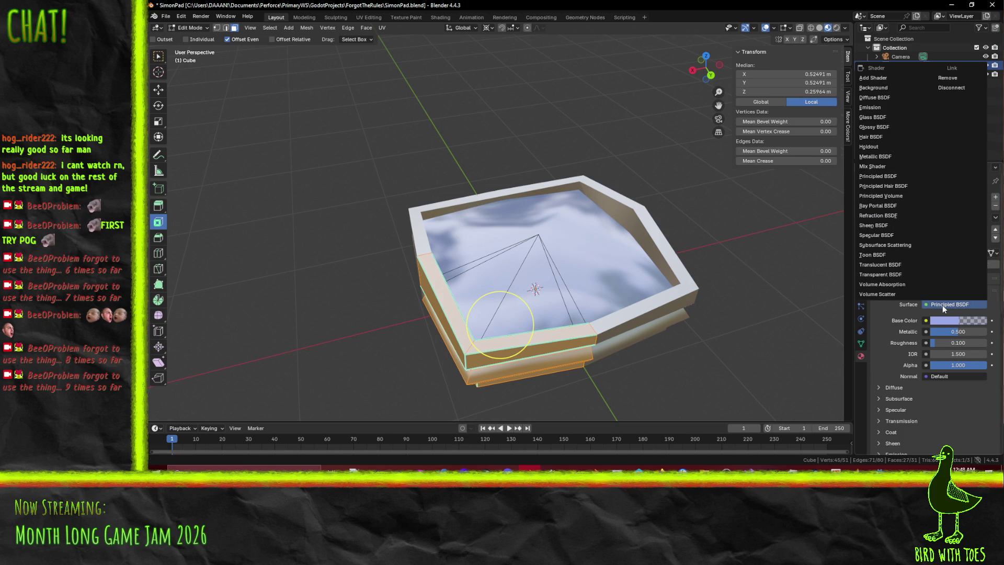
{"action": "left_click", "coordinate": [943, 307]}
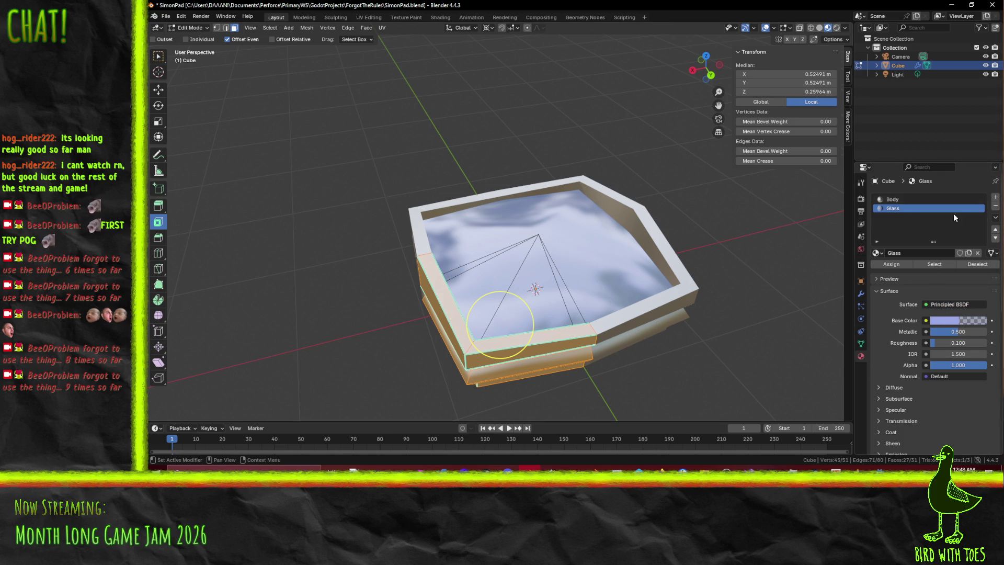
{"action": "left_click", "coordinate": [895, 201]}
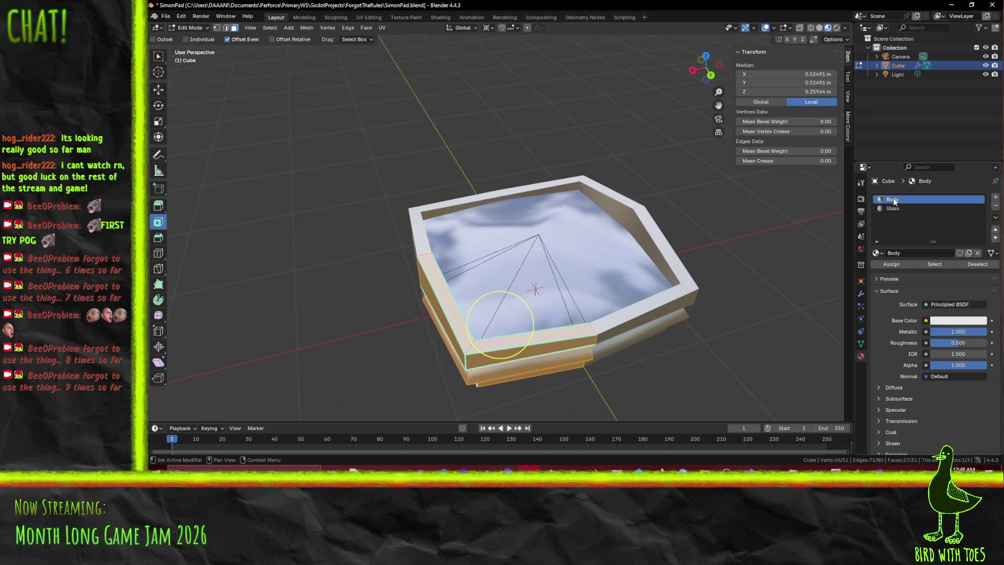
{"action": "left_click", "coordinate": [927, 320]}
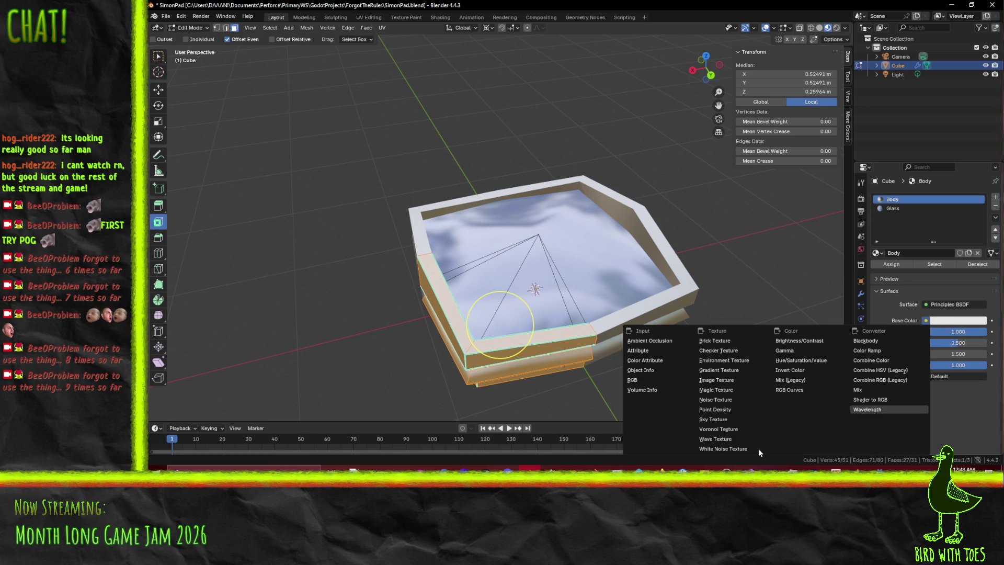
- Load the template-wall colormap PNG from the modular folder as the Body base colour texture
{"action": "left_click", "coordinate": [722, 381]}
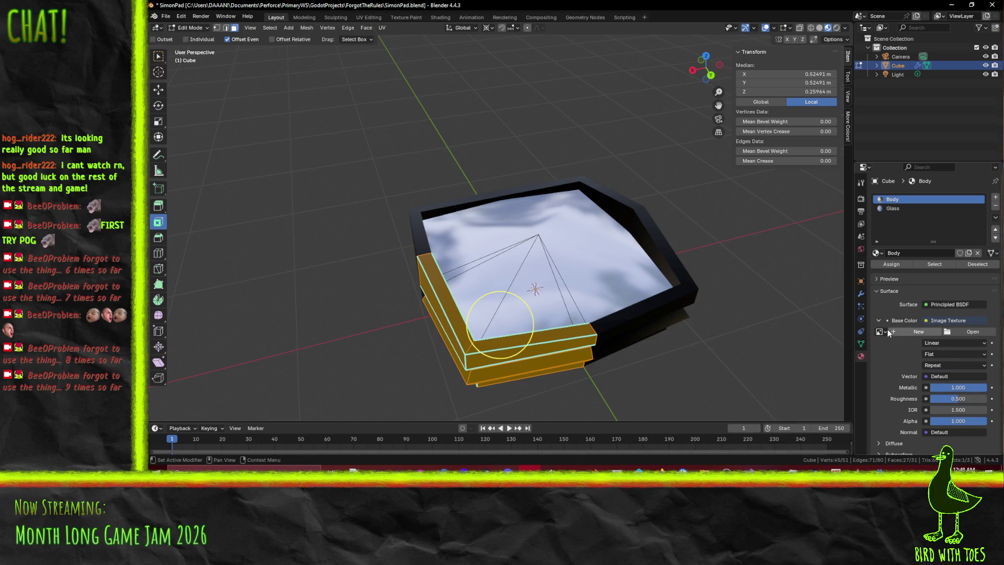
{"action": "left_click", "coordinate": [971, 331]}
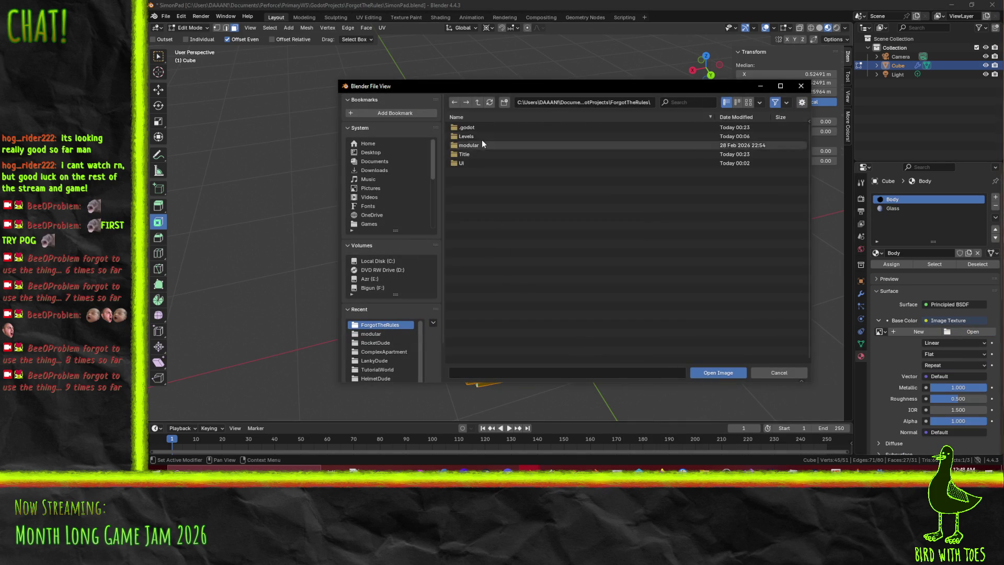
{"action": "double_click", "coordinate": [474, 146]}
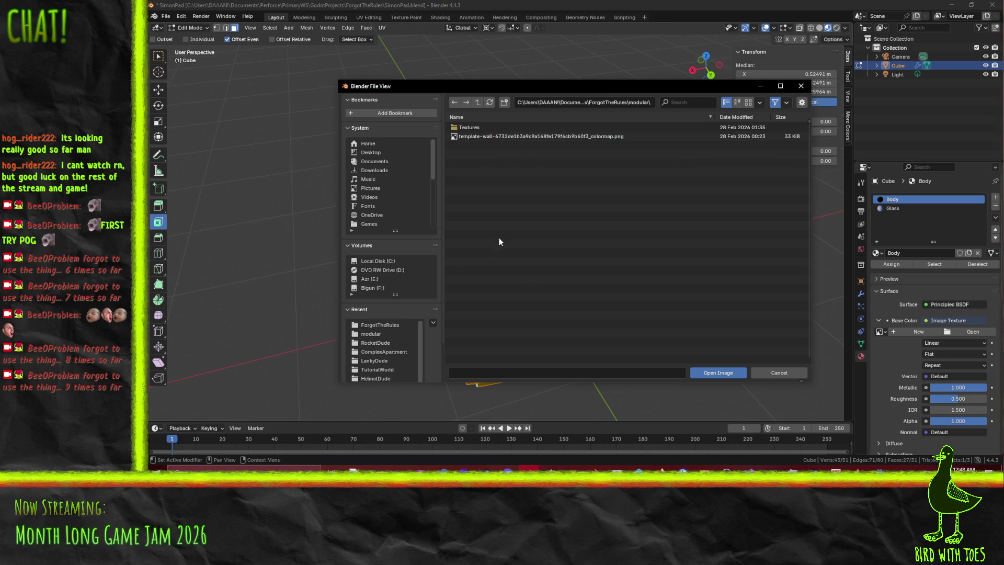
{"action": "left_click", "coordinate": [525, 138]}
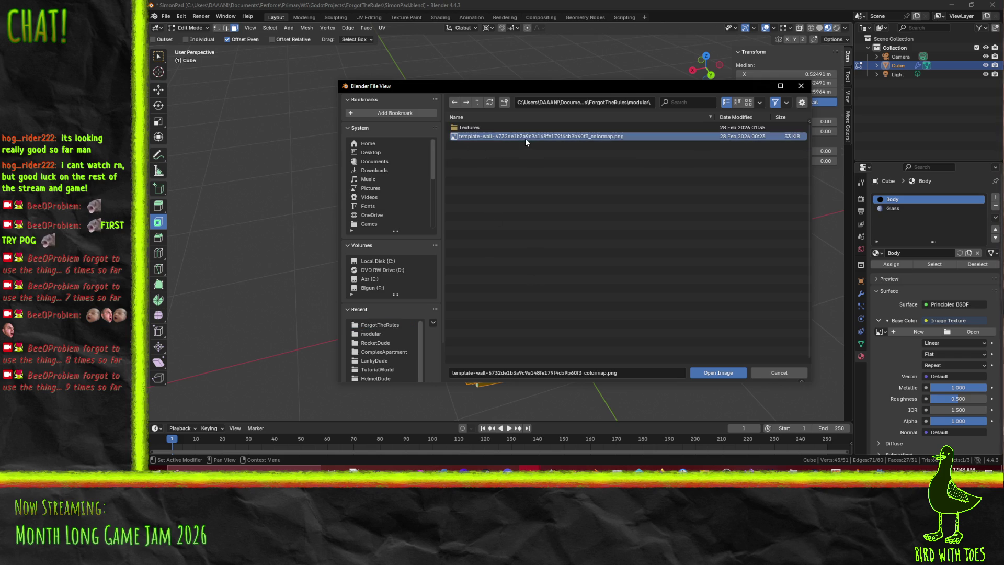
{"action": "double_click", "coordinate": [488, 135]}
{"action": "mouse_move", "coordinate": [501, 336]}
{"action": "middle_mouse_down"}
{"action": "mouse_move", "coordinate": [456, 325]}
{"action": "mouse_move", "coordinate": [521, 332]}
{"action": "middle_mouse_up"}
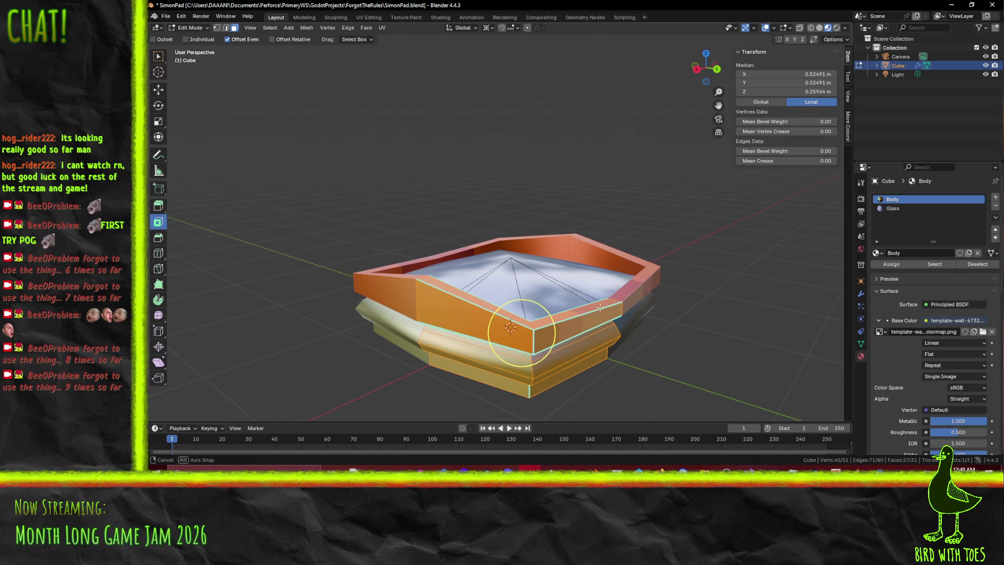
- Select the rim and inner wall faces of the pad
{"action": "mouse_move", "coordinate": [600, 304]}
{"action": "middle_mouse_down"}
{"action": "mouse_move", "coordinate": [381, 86]}
{"action": "mouse_move", "coordinate": [510, 241]}
{"action": "middle_mouse_up"}
{"action": "left_click", "coordinate": [510, 241]}
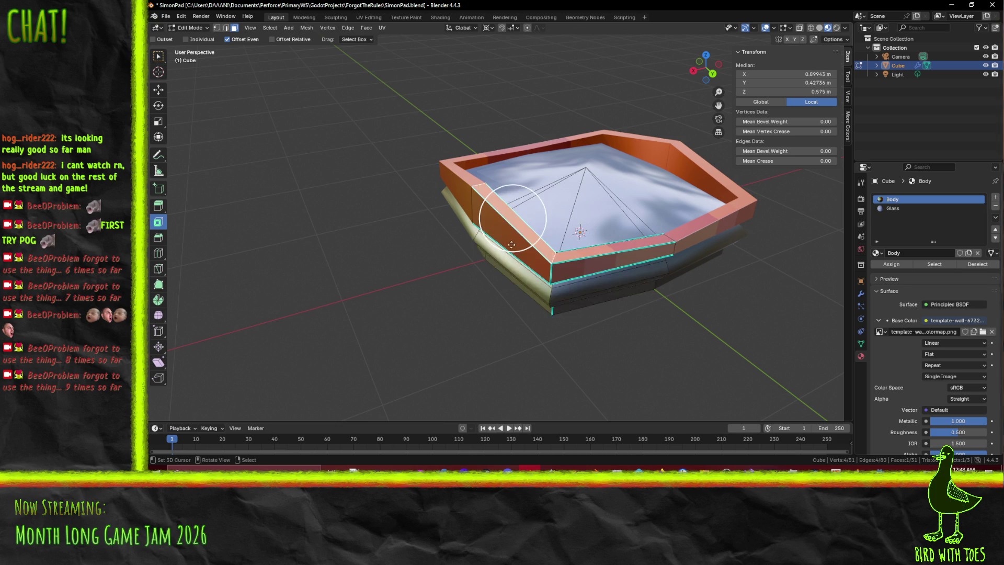
{"action": "left_click", "coordinate": [598, 254], "text": "shift"}
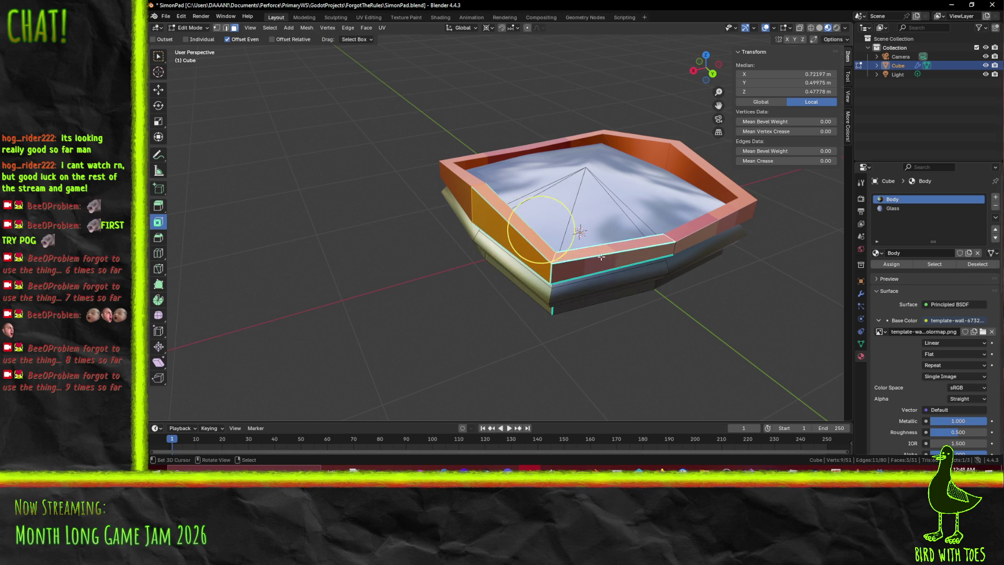
{"action": "mouse_move", "coordinate": [596, 255]}
{"action": "middle_mouse_down"}
{"action": "mouse_move", "coordinate": [525, 313]}
{"action": "mouse_move", "coordinate": [471, 278]}
{"action": "mouse_move", "coordinate": [462, 284]}
{"action": "mouse_move", "coordinate": [587, 280]}
{"action": "mouse_move", "coordinate": [538, 268]}
{"action": "mouse_move", "coordinate": [481, 303]}
{"action": "mouse_move", "coordinate": [518, 299]}
{"action": "mouse_move", "coordinate": [577, 350]}
{"action": "mouse_move", "coordinate": [547, 333]}
{"action": "mouse_move", "coordinate": [589, 328]}
{"action": "middle_mouse_up"}
{"action": "left_click", "coordinate": [524, 313], "text": "shift"}
{"action": "left_click", "coordinate": [502, 275], "text": "shift"}
{"action": "left_click", "coordinate": [453, 290], "text": "shift"}
{"action": "left_click", "coordinate": [518, 299], "text": "shift"}
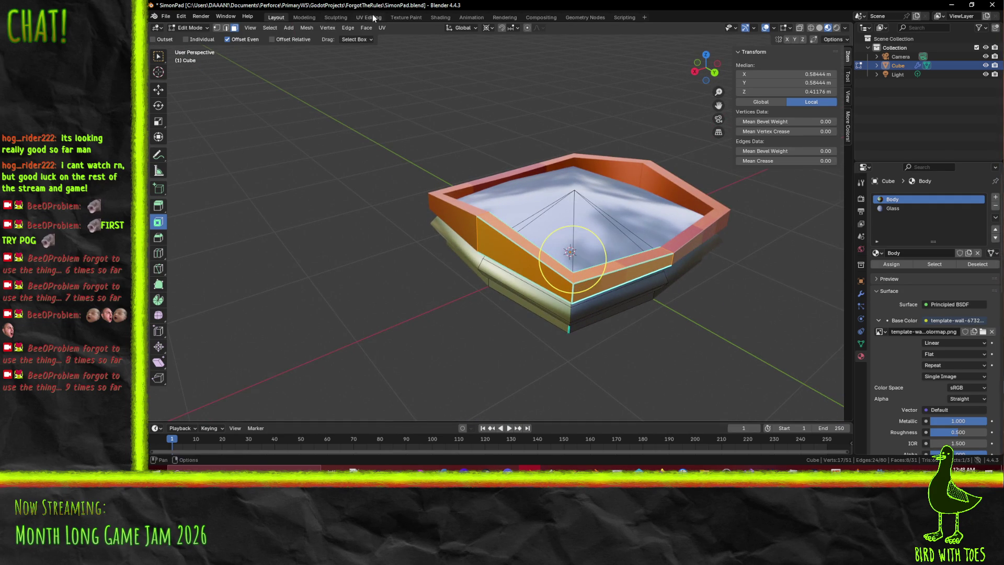
- In the UV Editing workspace, unwrap the selected rim faces conformally
{"action": "left_click", "coordinate": [368, 17]}
{"action": "scroll", "coordinate": [688, 246], "scroll_direction": "up", "scroll_amount": 5}
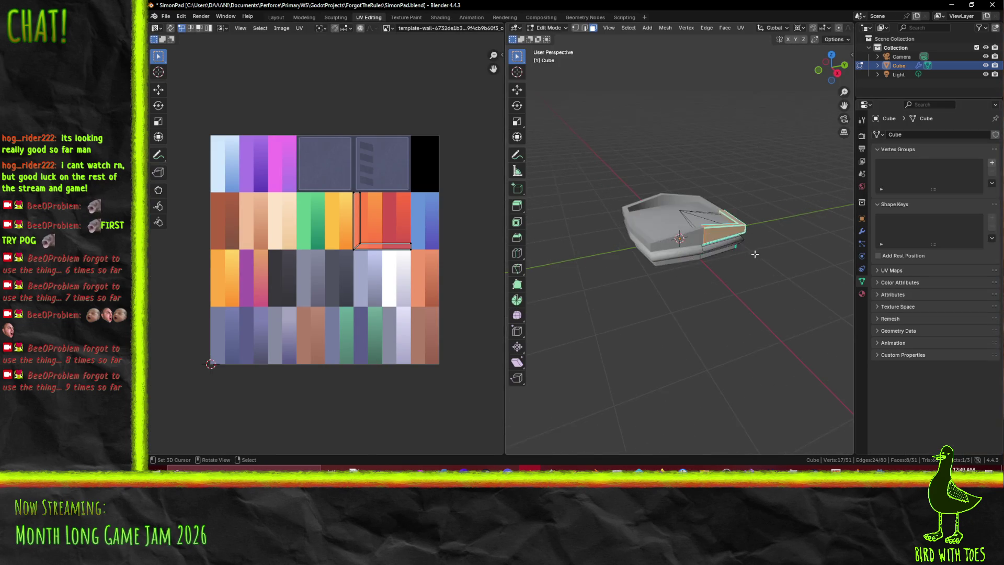
{"action": "mouse_move", "coordinate": [689, 246]}
{"action": "middle_mouse_down"}
{"action": "mouse_move", "coordinate": [657, 230]}
{"action": "mouse_move", "coordinate": [757, 301]}
{"action": "middle_mouse_up"}
{"action": "scroll", "coordinate": [659, 230], "scroll_direction": "up", "scroll_amount": 3}
{"action": "key", "text": "F3"}
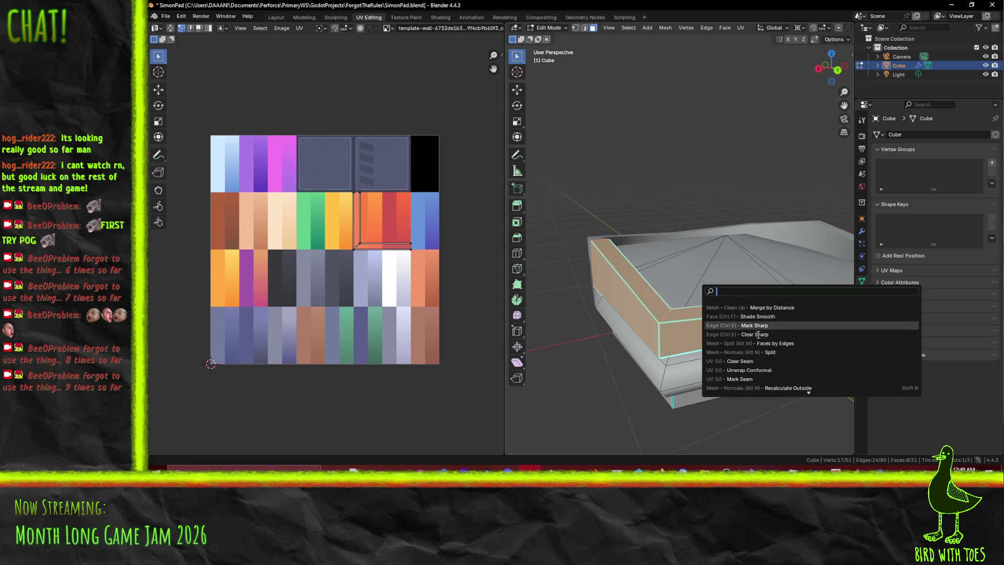
{"action": "left_click", "coordinate": [755, 367]}
{"action": "scroll", "coordinate": [326, 266], "scroll_direction": "up", "scroll_amount": 1}
{"action": "scroll", "coordinate": [315, 255], "scroll_direction": "down", "scroll_amount": 1}
- Shrink, rotate and narrow the rim UV island and place it on the orange swatch
{"action": "key", "text": "b"}
{"action": "mouse_move", "coordinate": [211, 99]}
{"action": "left_mouse_down"}
{"action": "mouse_move", "coordinate": [292, 304]}
{"action": "mouse_move", "coordinate": [371, 411]}
{"action": "left_mouse_up"}
{"action": "key", "text": "s"}
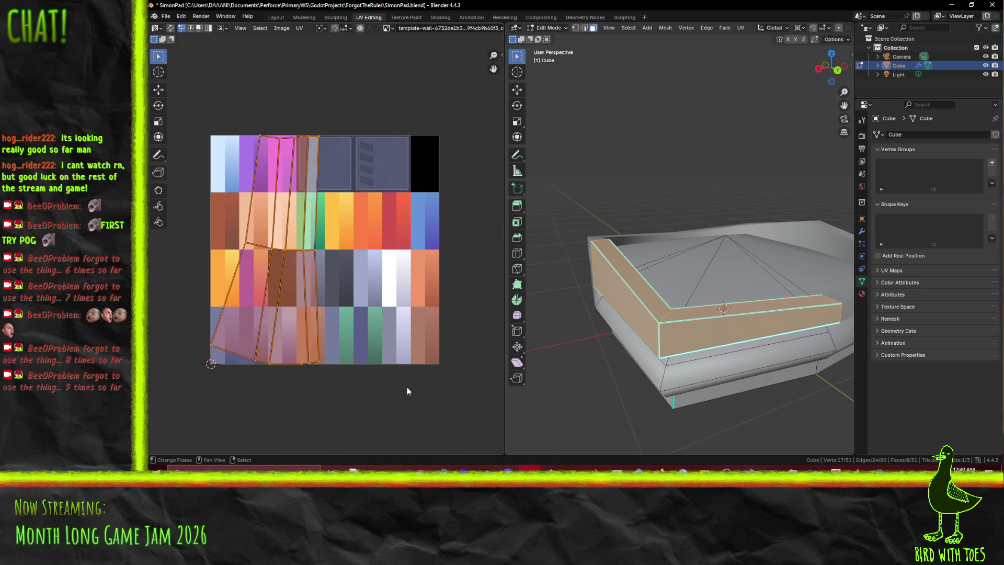
{"action": "left_click", "coordinate": [283, 316]}
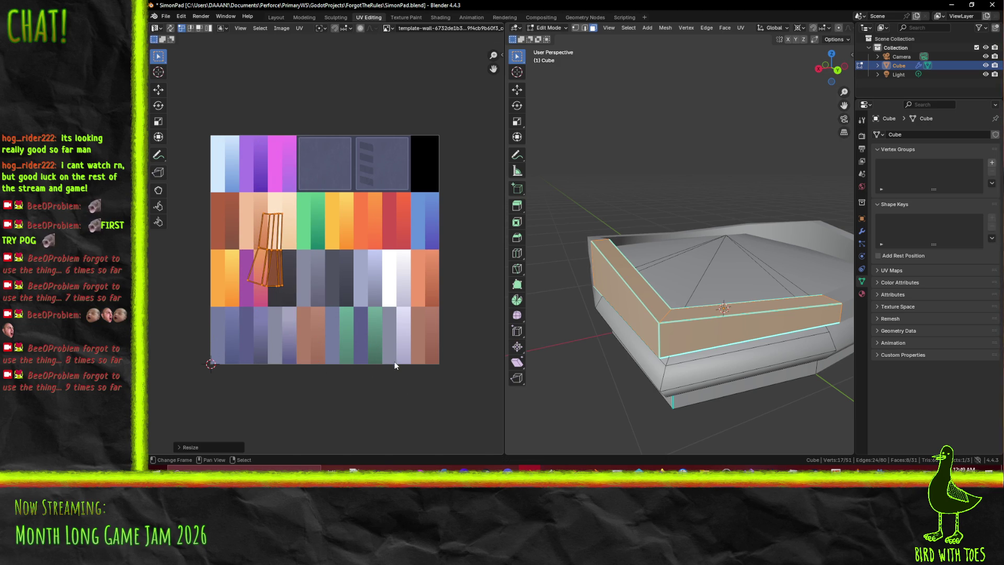
{"action": "key", "text": "r"}
{"action": "left_click", "coordinate": [228, 297]}
{"action": "key", "text": "s"}
{"action": "key", "text": "x"}
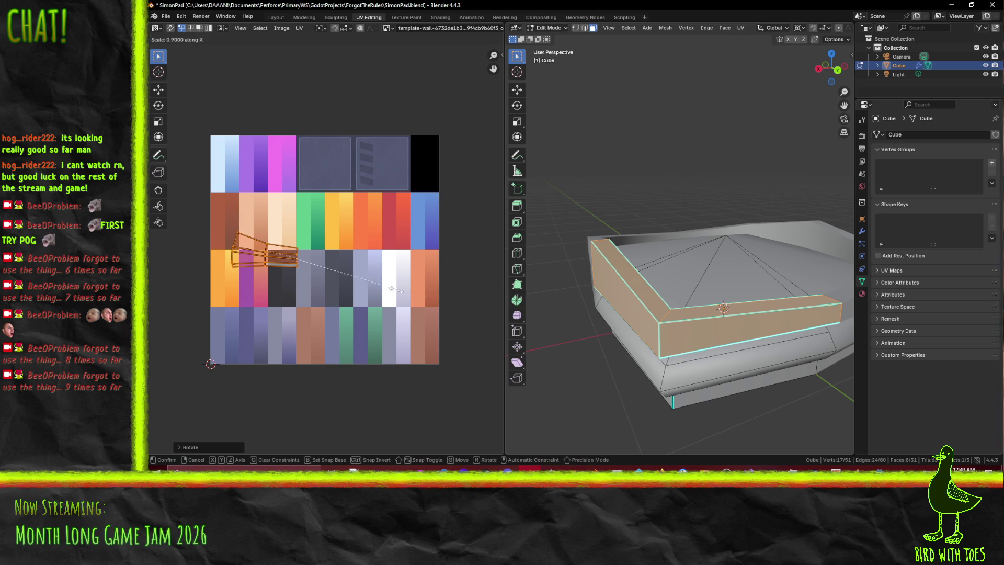
{"action": "left_click", "coordinate": [274, 268]}
{"action": "key", "text": "g"}
{"action": "left_click", "coordinate": [282, 264]}
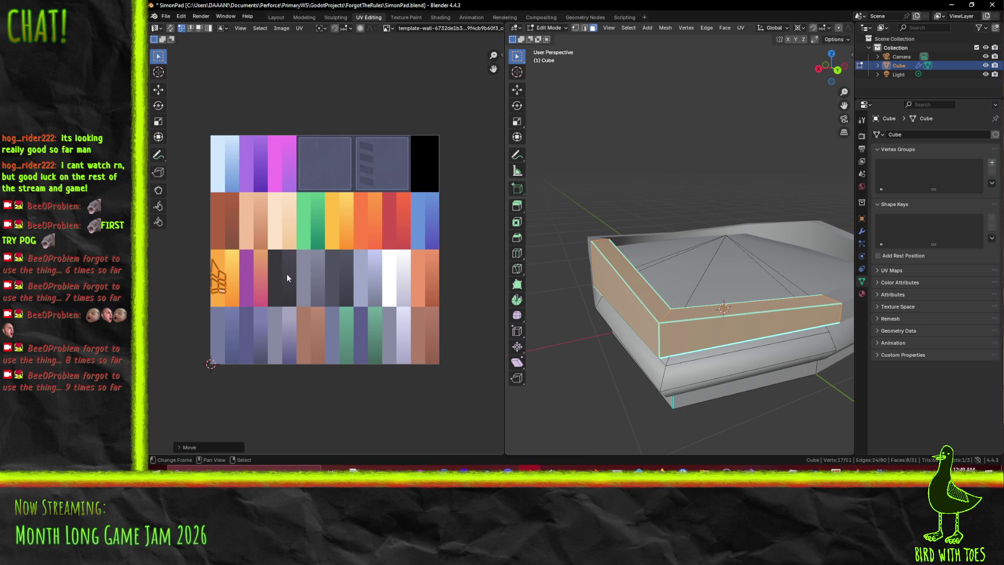
{"action": "scroll", "coordinate": [284, 267], "scroll_direction": "up", "scroll_amount": 3}
{"action": "scroll", "coordinate": [314, 283], "scroll_direction": "up", "scroll_amount": 2}
{"action": "scroll", "coordinate": [334, 296], "scroll_direction": "up", "scroll_amount": 3}
{"action": "scroll", "coordinate": [337, 285], "scroll_direction": "up", "scroll_amount": 2}
{"action": "scroll", "coordinate": [435, 338], "scroll_direction": "up", "scroll_amount": 1}
- Narrow the island further and preview the tint with materials shown
{"action": "key", "text": "s"}
{"action": "left_click", "coordinate": [414, 299]}
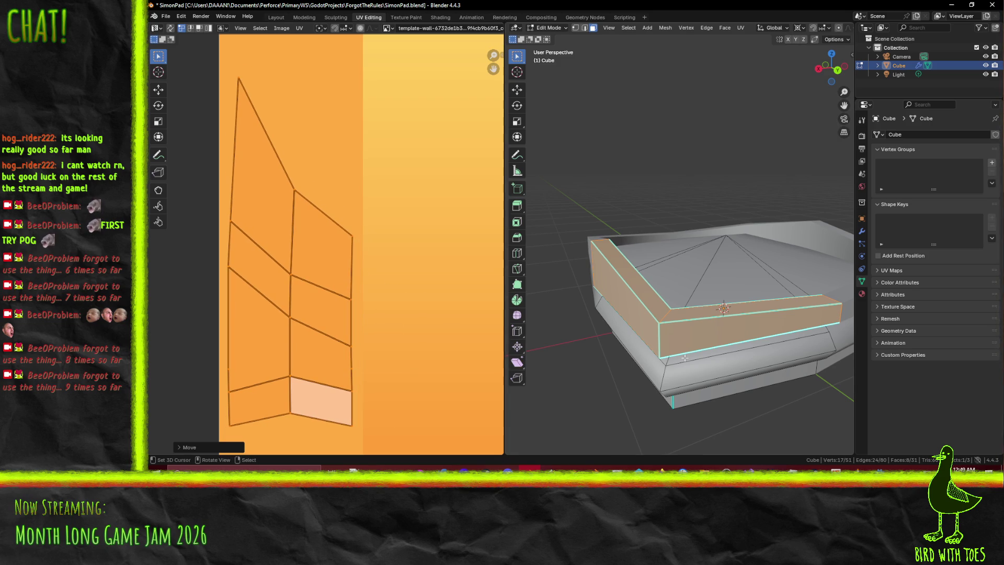
{"action": "middle_click_drag", "start_coordinate": [643, 313], "coordinate": [702, 320]}
{"action": "key", "text": "z"}
{"action": "left_click", "coordinate": [695, 370]}
{"action": "middle_click_drag", "start_coordinate": [694, 368], "coordinate": [720, 324]}
{"action": "scroll", "coordinate": [409, 267], "scroll_direction": "down", "scroll_amount": 5}
{"action": "scroll", "coordinate": [380, 254], "scroll_direction": "down", "scroll_amount": 3}
{"action": "scroll", "coordinate": [369, 259], "scroll_direction": "down", "scroll_amount": 1}
- Slide the island horizontally onto a pale swatch so the rim turns light
{"action": "middle_click_drag", "start_coordinate": [391, 258], "coordinate": [265, 250]}
{"action": "key", "text": "g"}
{"action": "key", "text": "x"}
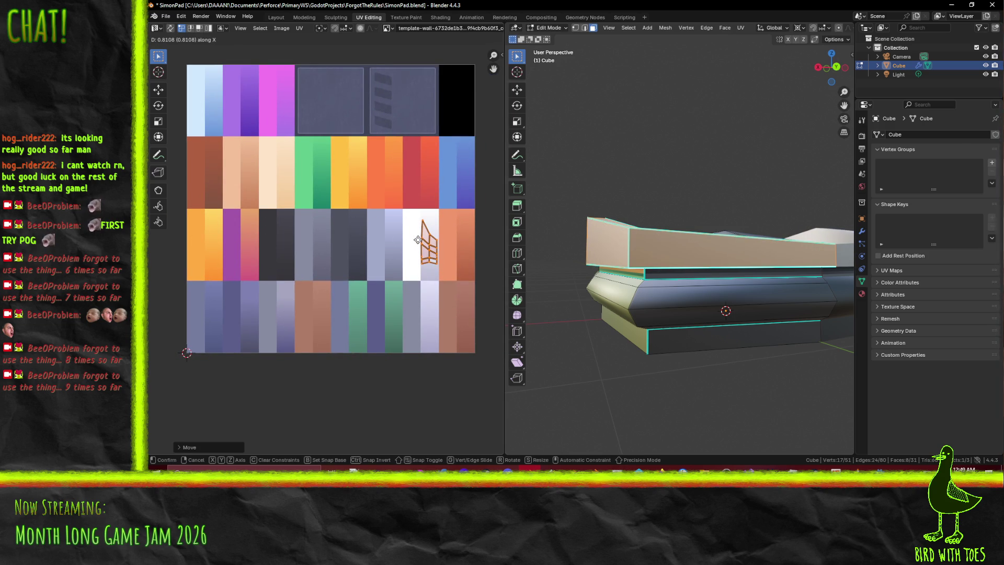
{"action": "left_click", "coordinate": [417, 238]}
{"action": "middle_click_drag", "start_coordinate": [667, 297], "coordinate": [747, 281]}
{"action": "key", "text": "z"}
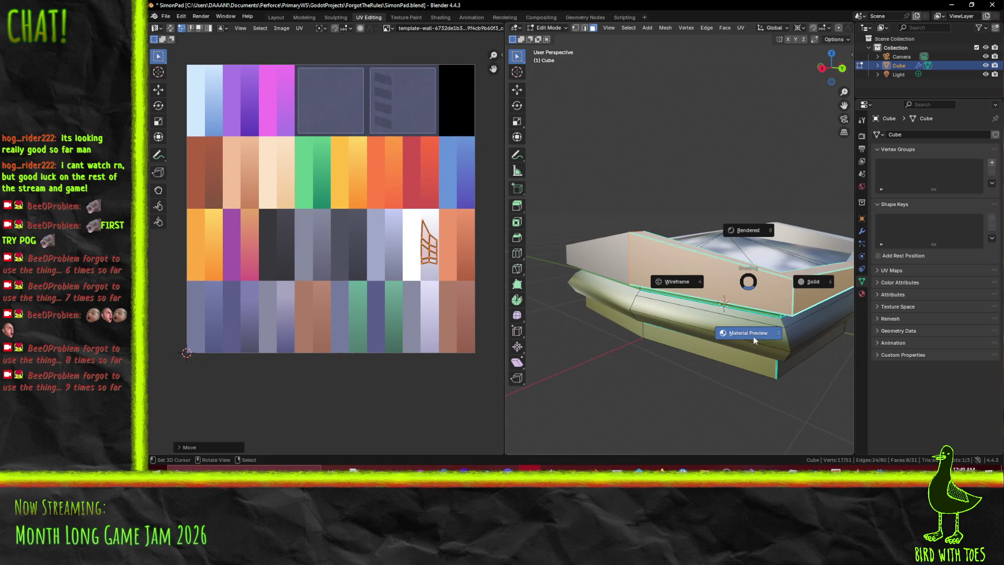
{"action": "left_click", "coordinate": [754, 336]}
{"action": "middle_click_drag", "start_coordinate": [754, 336], "coordinate": [667, 315]}
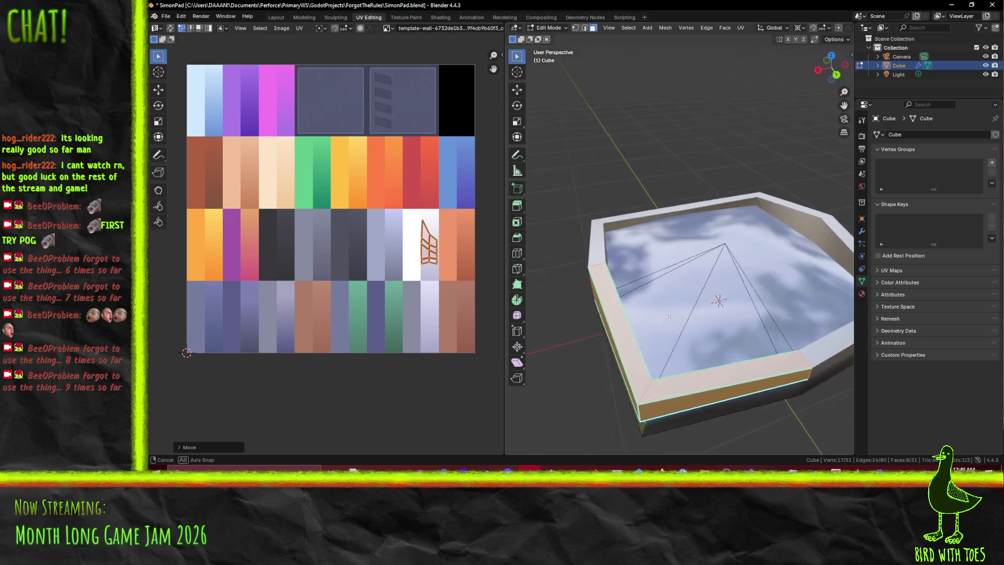
{"action": "mouse_move", "coordinate": [667, 315]}
{"action": "middle_mouse_down"}
{"action": "mouse_move", "coordinate": [677, 277]}
{"action": "mouse_move", "coordinate": [607, 278]}
{"action": "mouse_move", "coordinate": [637, 234]}
{"action": "mouse_move", "coordinate": [644, 249]}
{"action": "middle_mouse_up"}
{"action": "scroll", "coordinate": [432, 253], "scroll_direction": "up", "scroll_amount": 2}
- Select the middle loop of band faces and unwrap them
{"action": "left_click", "coordinate": [644, 248]}
{"action": "left_click", "coordinate": [708, 280], "text": "shift"}
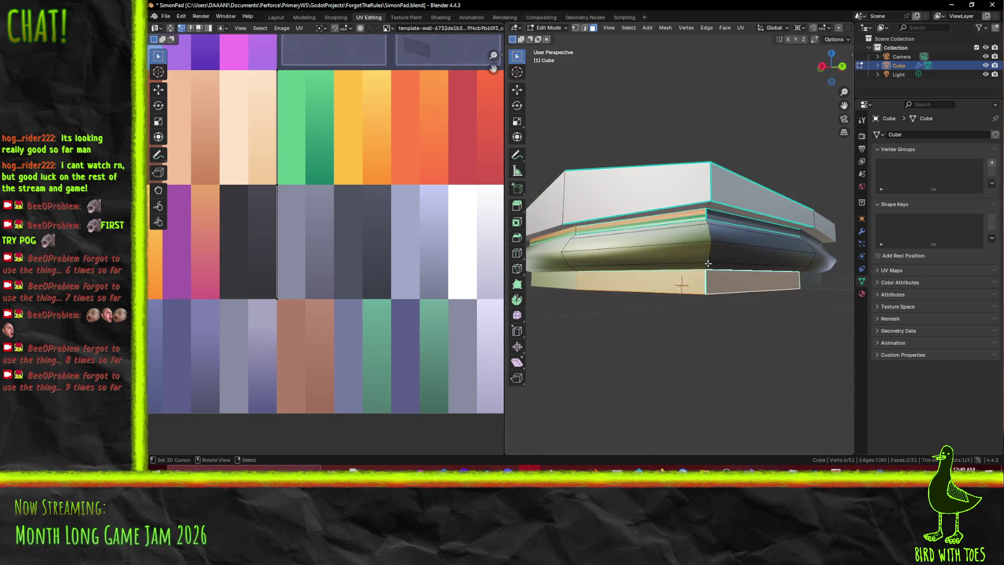
{"action": "middle_click_drag", "start_coordinate": [709, 263], "coordinate": [619, 249]}
{"action": "left_click", "coordinate": [620, 250], "text": "alt+shift"}
{"action": "key", "text": "u"}
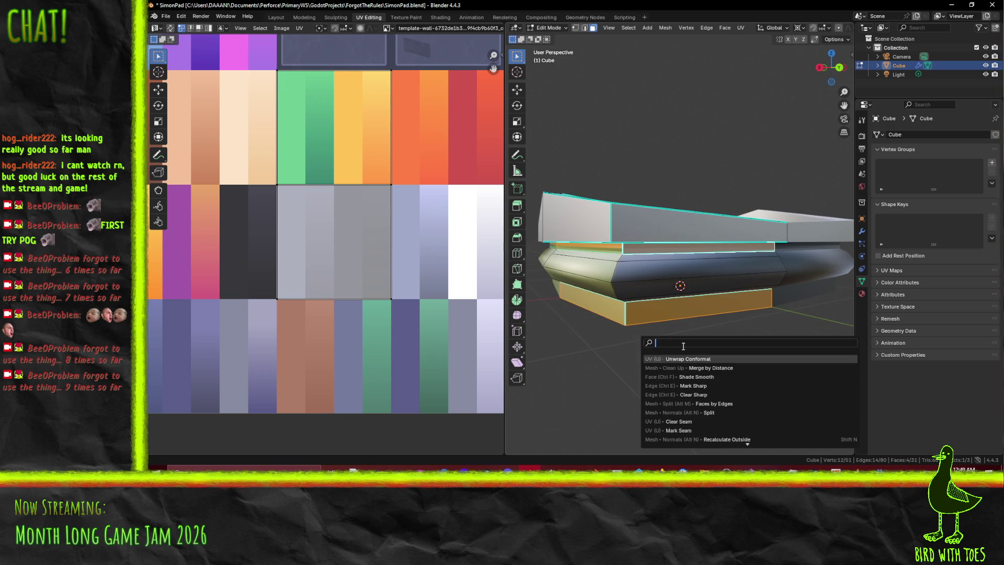
{"action": "left_click", "coordinate": [675, 363]}
{"action": "scroll", "coordinate": [421, 245], "scroll_direction": "down", "scroll_amount": 4}
{"action": "scroll", "coordinate": [420, 245], "scroll_direction": "up", "scroll_amount": 1}
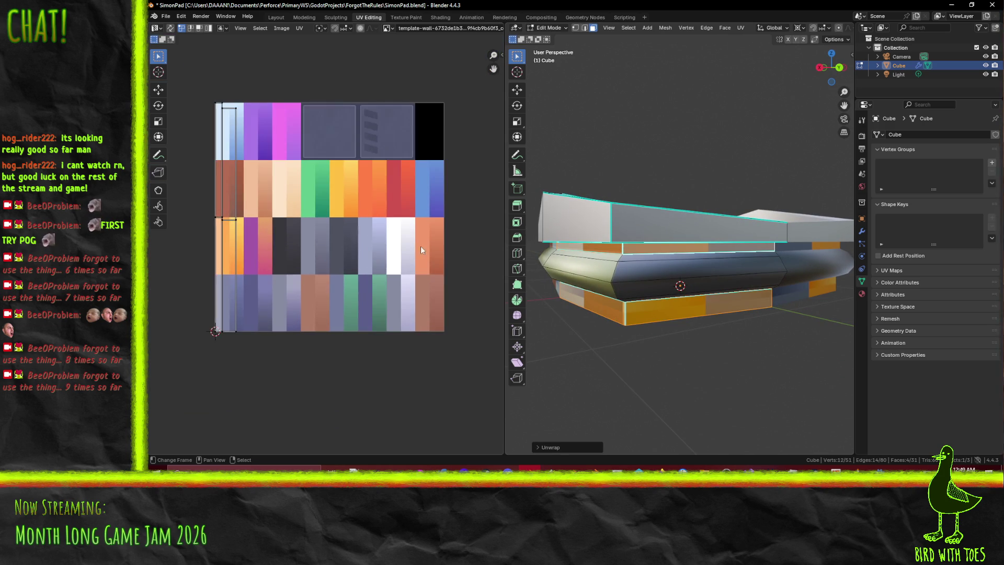
- Shrink the band's UV strip and place it on a grey swatch
{"action": "key", "text": "b"}
{"action": "left_click_drag", "start_coordinate": [207, 95], "coordinate": [306, 361]}
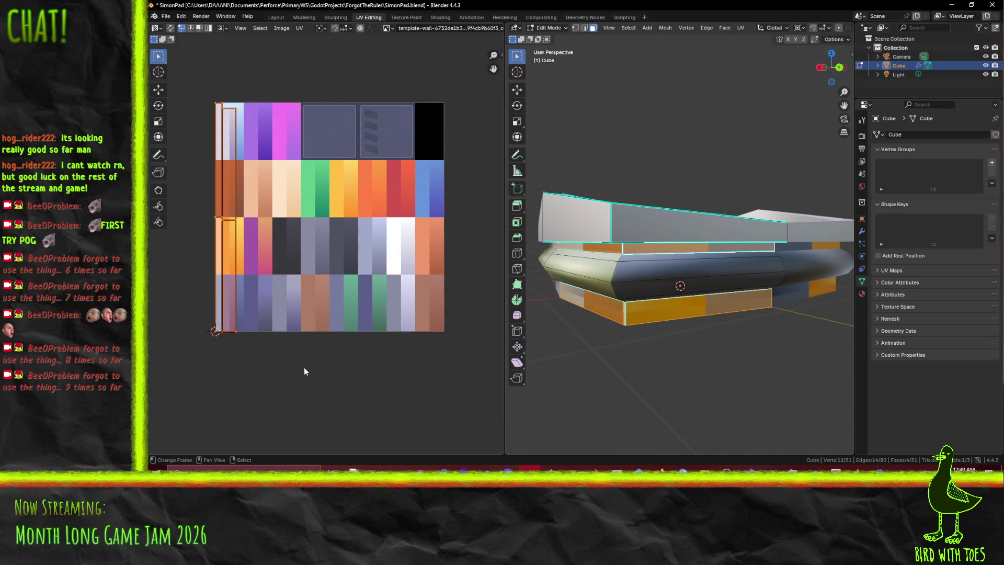
{"action": "key", "text": "s"}
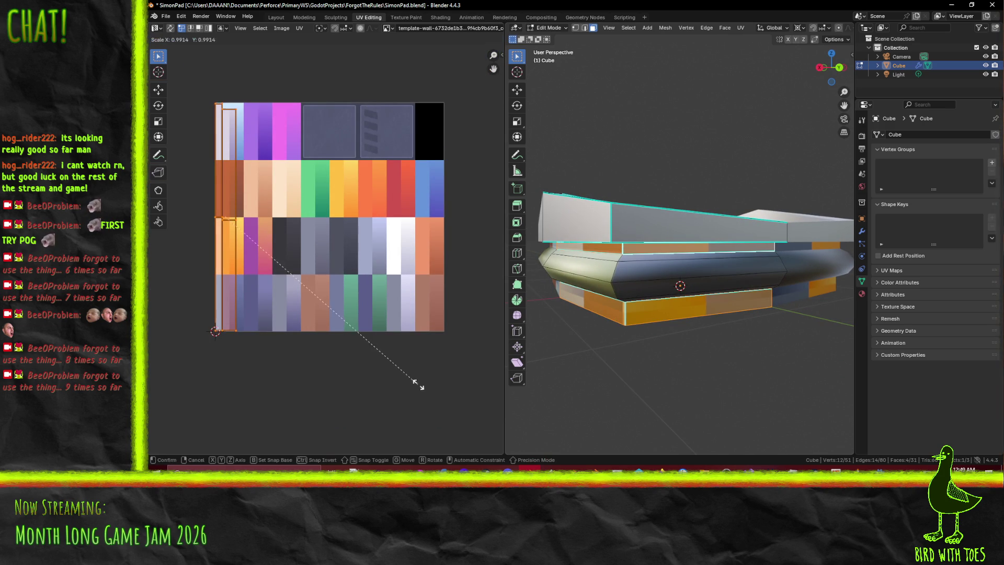
{"action": "left_click", "coordinate": [253, 254]}
{"action": "key", "text": "g"}
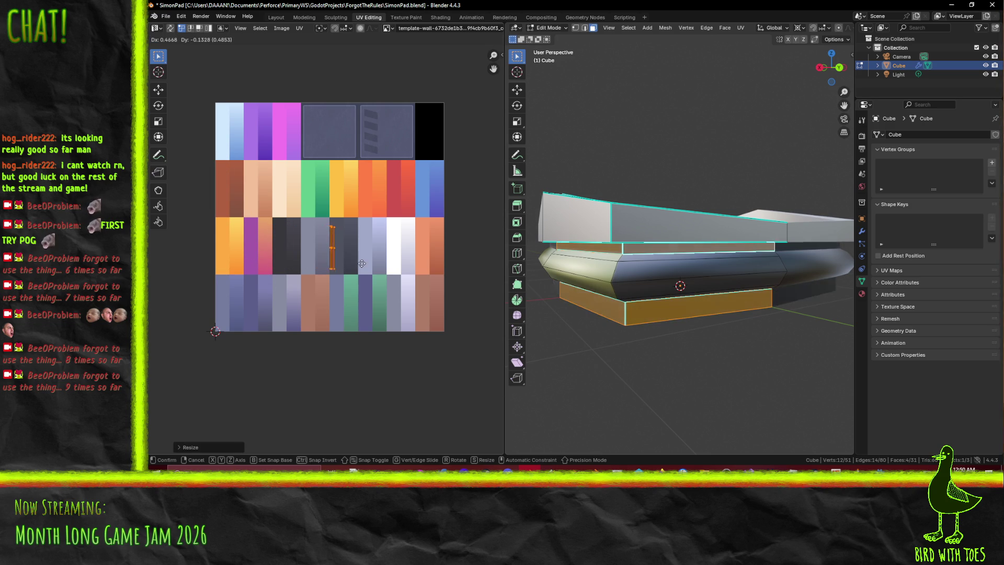
{"action": "left_click", "coordinate": [379, 262]}
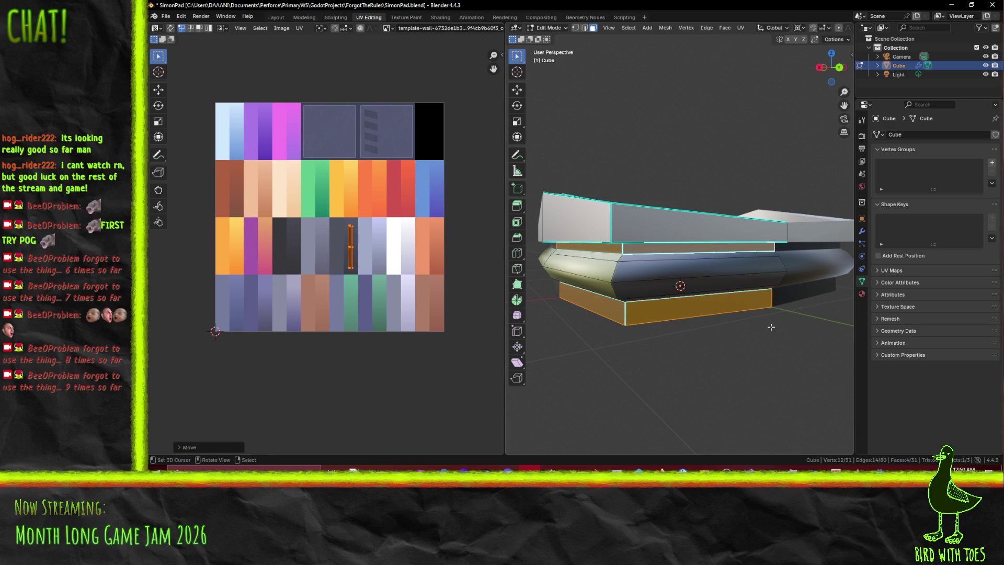
{"action": "key", "text": "alt+a"}
- Select the lower bevel band faces and unwrap them conformally
{"action": "mouse_move", "coordinate": [682, 258]}
{"action": "middle_mouse_down"}
{"action": "mouse_move", "coordinate": [727, 258]}
{"action": "mouse_move", "coordinate": [723, 327]}
{"action": "middle_mouse_up"}
{"action": "scroll", "coordinate": [701, 320], "scroll_direction": "up", "scroll_amount": 2}
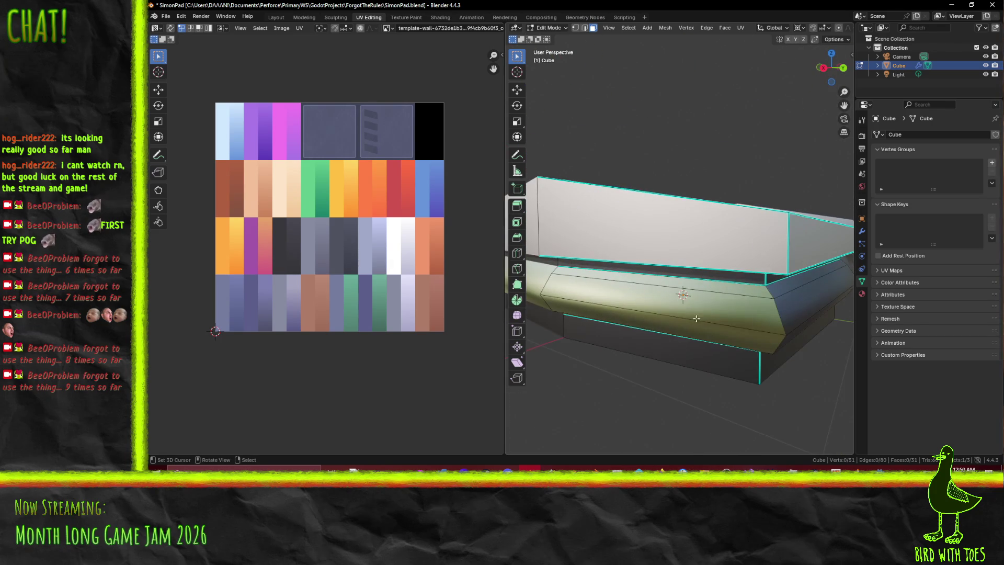
{"action": "left_click", "coordinate": [644, 277]}
{"action": "middle_click_drag", "start_coordinate": [644, 277], "coordinate": [718, 304]}
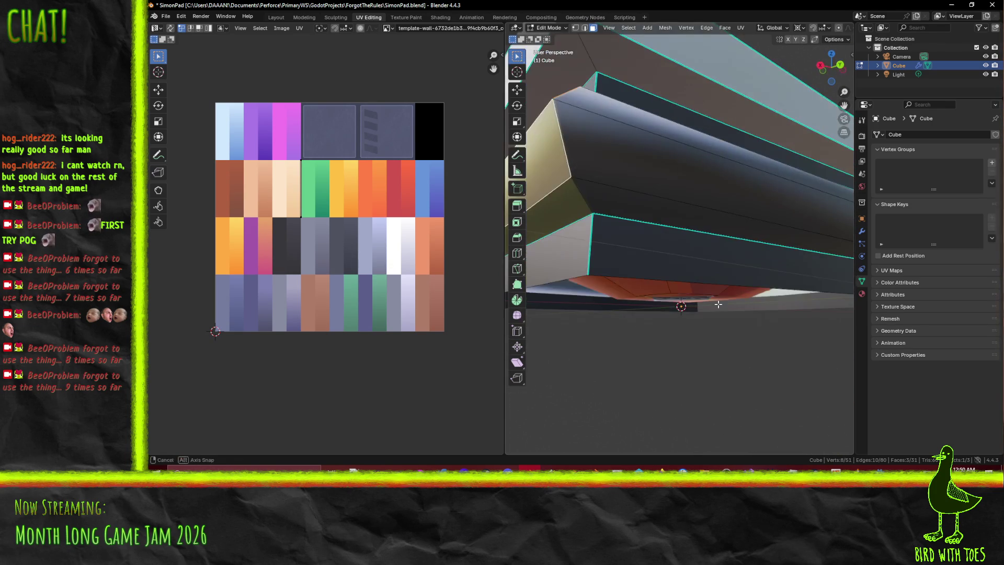
{"action": "left_click", "coordinate": [584, 205], "text": "alt+shift"}
{"action": "mouse_move", "coordinate": [583, 205]}
{"action": "middle_mouse_down"}
{"action": "mouse_move", "coordinate": [681, 296]}
{"action": "mouse_move", "coordinate": [690, 279]}
{"action": "mouse_move", "coordinate": [653, 272]}
{"action": "middle_mouse_up"}
{"action": "left_click", "coordinate": [659, 275], "text": "shift"}
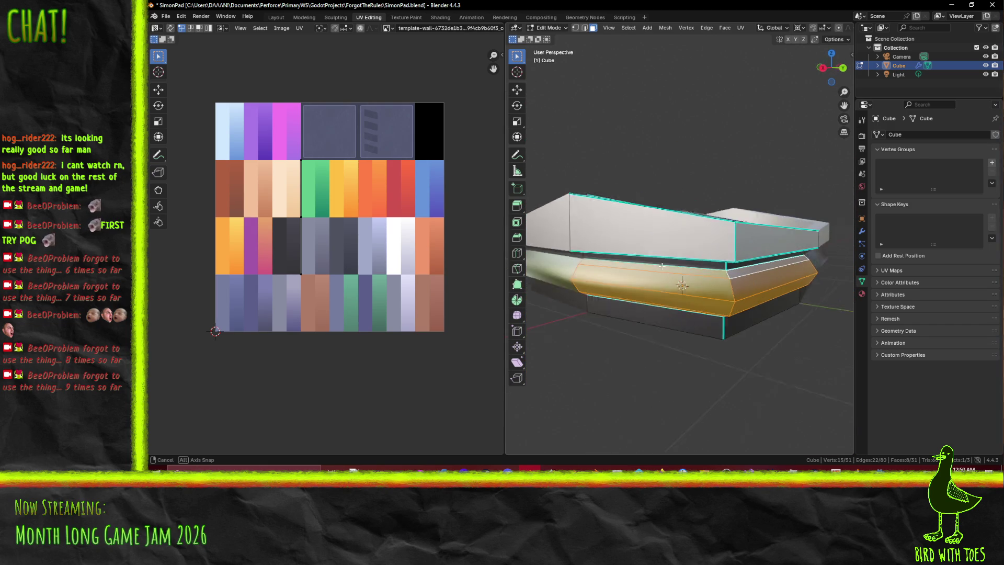
{"action": "key", "text": "F3"}
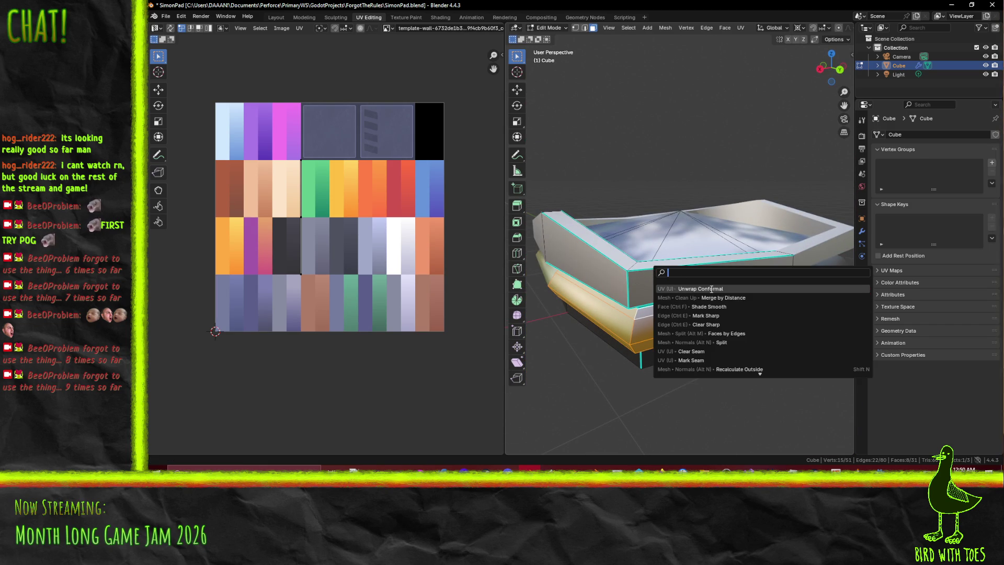
{"action": "left_click", "coordinate": [716, 288]}
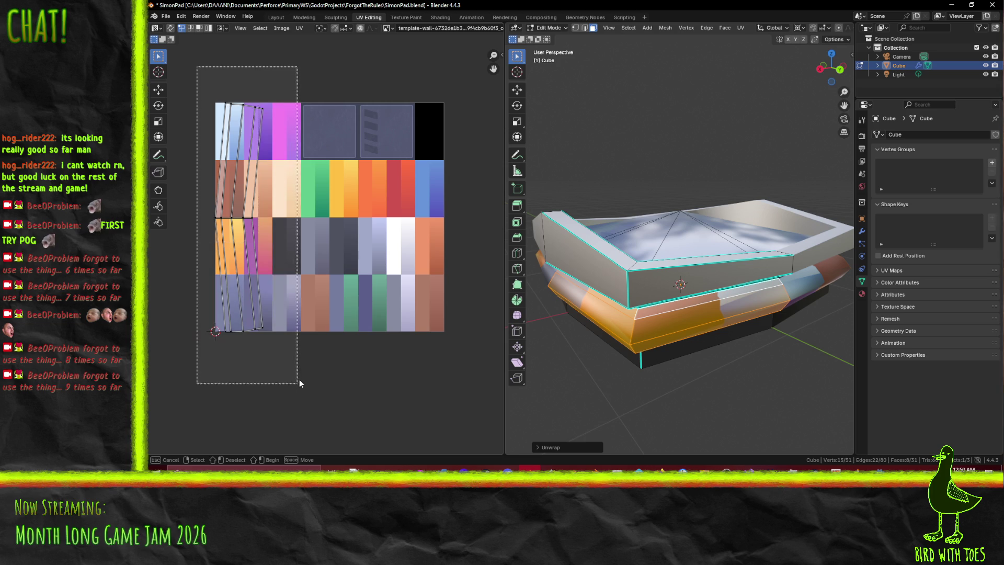
- Shrink, rotate and narrow the bevel band islands onto the orange swatch
{"action": "left_click_drag", "start_coordinate": [209, 79], "coordinate": [297, 384]}
{"action": "key", "text": "s"}
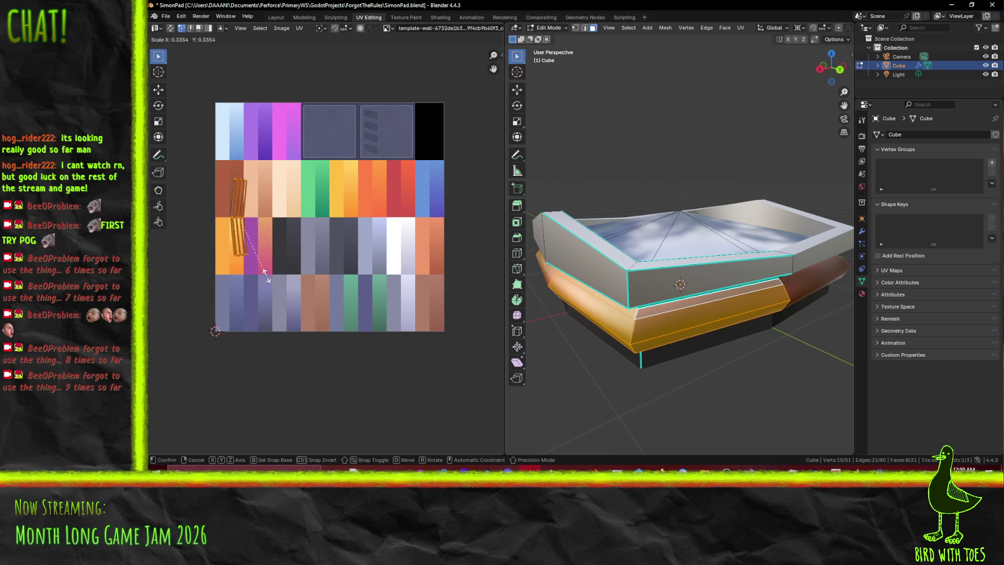
{"action": "left_click", "coordinate": [254, 257]}
{"action": "key", "text": "g"}
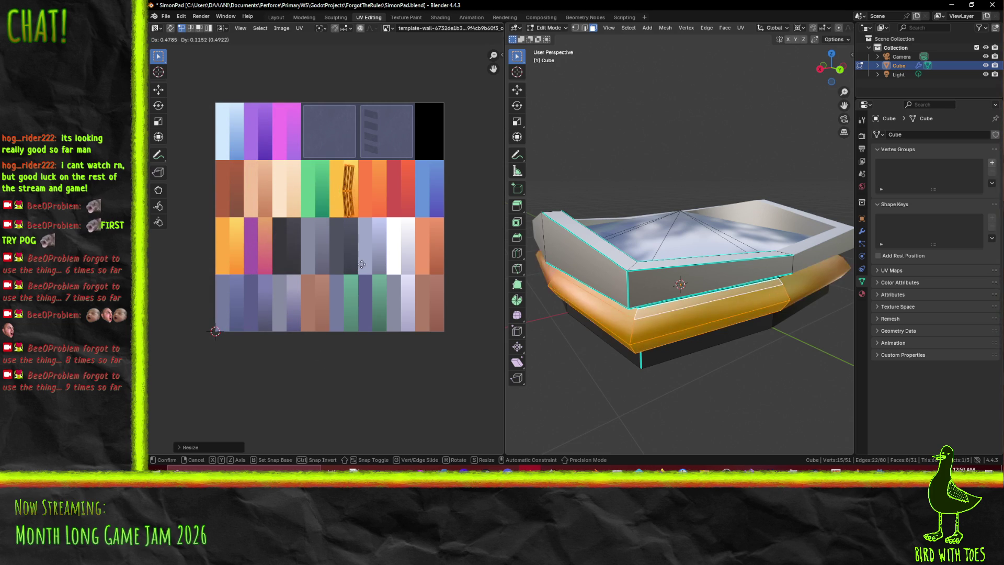
{"action": "left_click", "coordinate": [364, 266]}
{"action": "scroll", "coordinate": [352, 280], "scroll_direction": "up", "scroll_amount": 5}
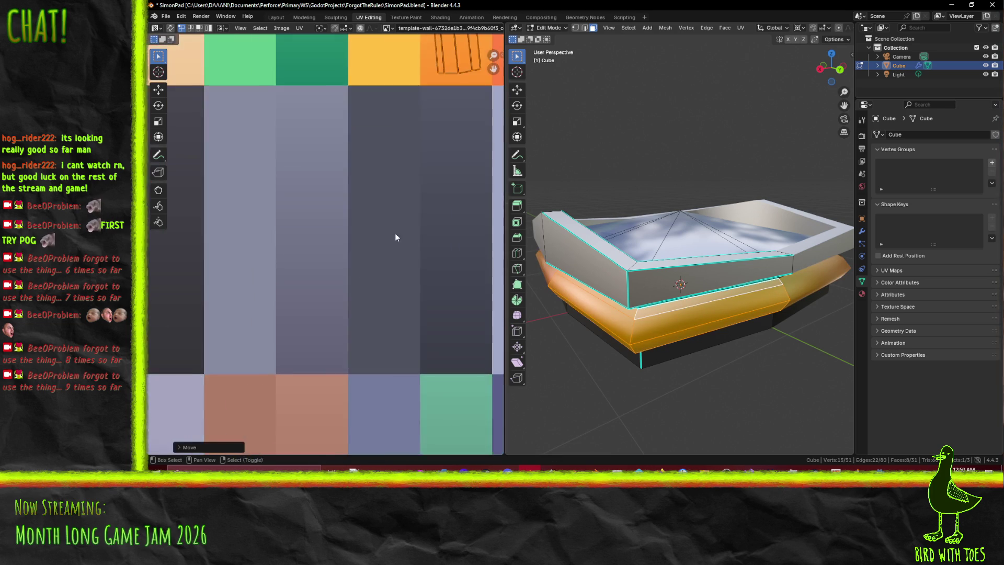
{"action": "scroll", "coordinate": [394, 234], "scroll_direction": "down", "scroll_amount": 2}
{"action": "key", "text": "r"}
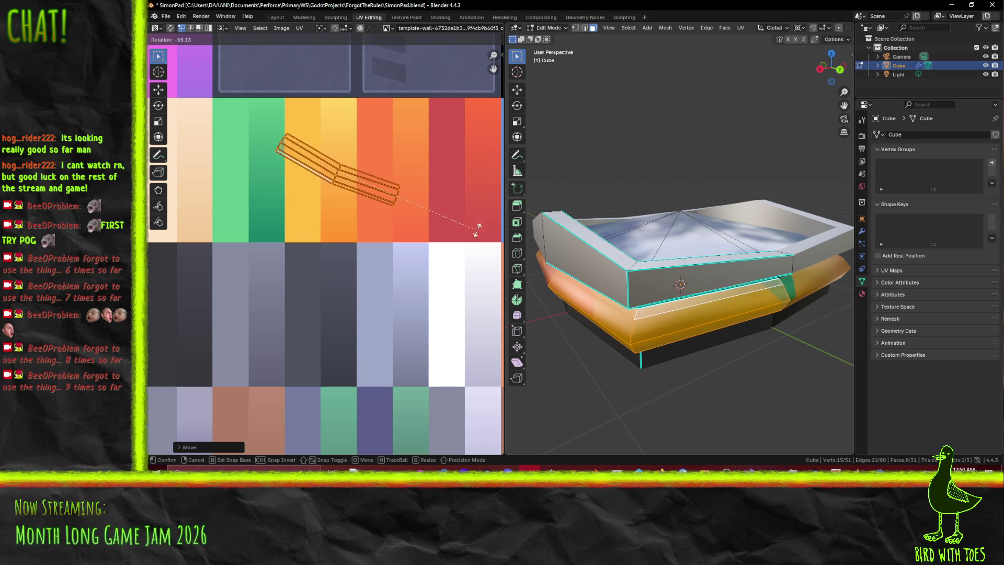
{"action": "left_click", "coordinate": [492, 173]}
{"action": "key", "text": "s"}
{"action": "key", "text": "x"}
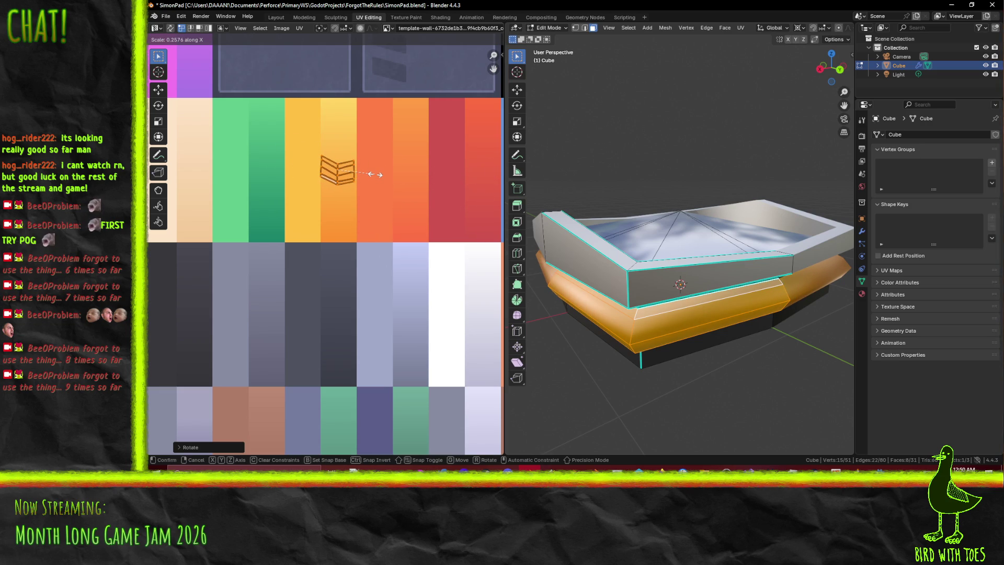
{"action": "left_click", "coordinate": [377, 175]}
{"action": "scroll", "coordinate": [411, 216], "scroll_direction": "up", "scroll_amount": 2}
{"action": "scroll", "coordinate": [419, 227], "scroll_direction": "up", "scroll_amount": 2}
{"action": "scroll", "coordinate": [275, 254], "scroll_direction": "up", "scroll_amount": 2}
- Run Align Auto on the island and start raising its top edge
{"action": "key", "text": "alt+a"}
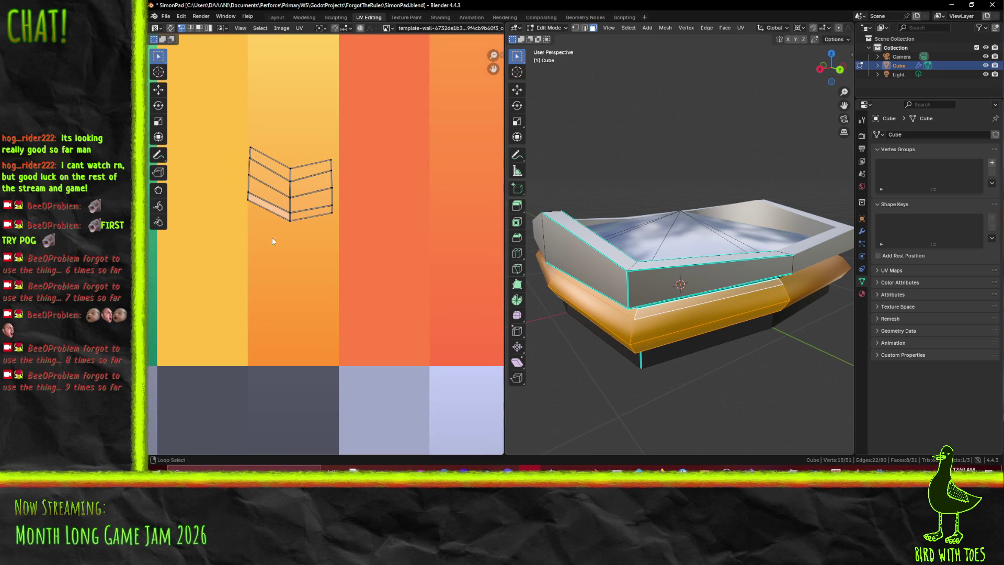
{"action": "key", "text": "F3"}
{"action": "key", "text": "Down"}
{"action": "key", "text": "Return"}
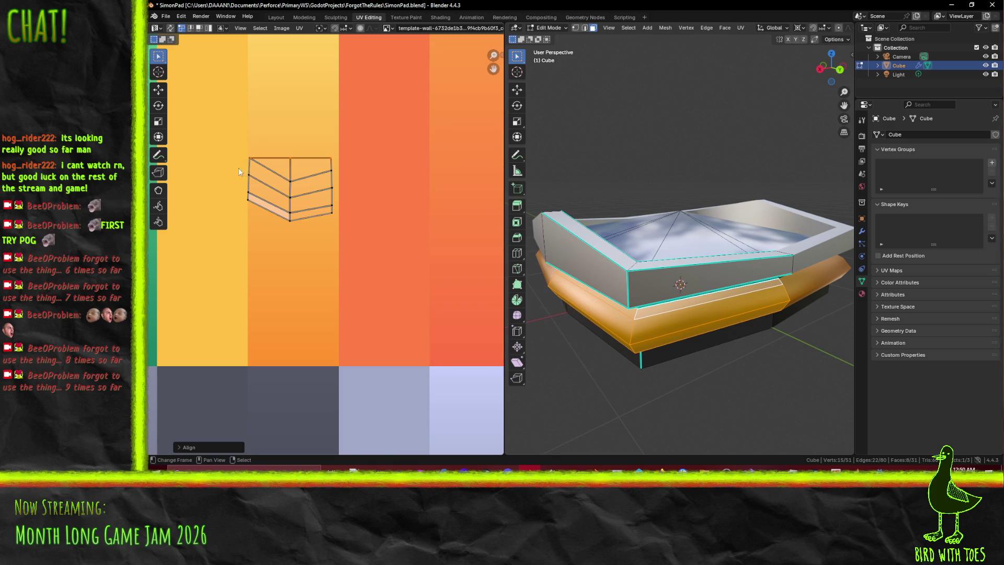
{"action": "middle_click_drag", "start_coordinate": [244, 168], "coordinate": [296, 213]}
{"action": "key", "text": "g"}
{"action": "left_click", "coordinate": [343, 246]}
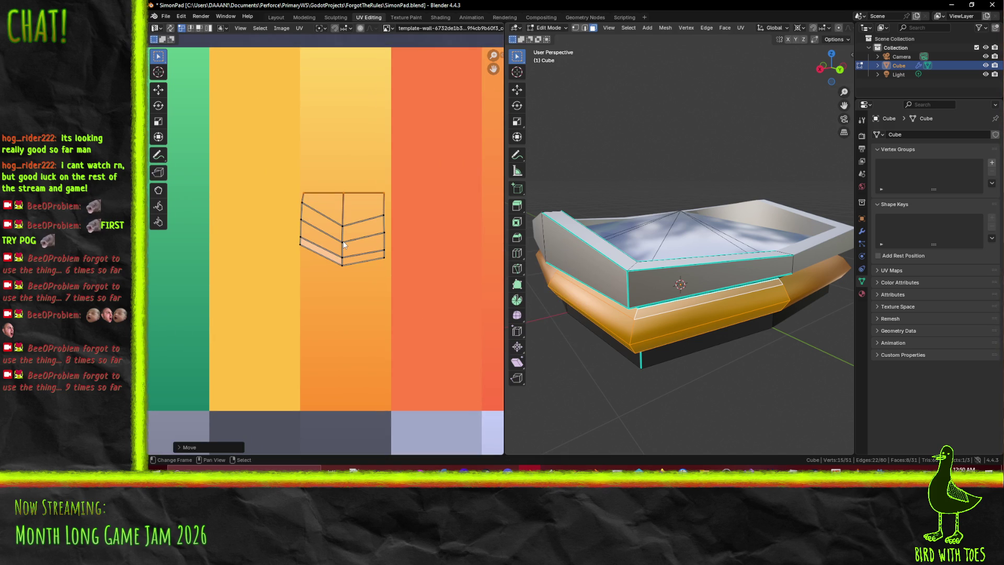
- Settle the top edge and straighten it horizontally with UV Align
{"action": "left_click", "coordinate": [307, 208]}
{"action": "right_click", "coordinate": [387, 224]}
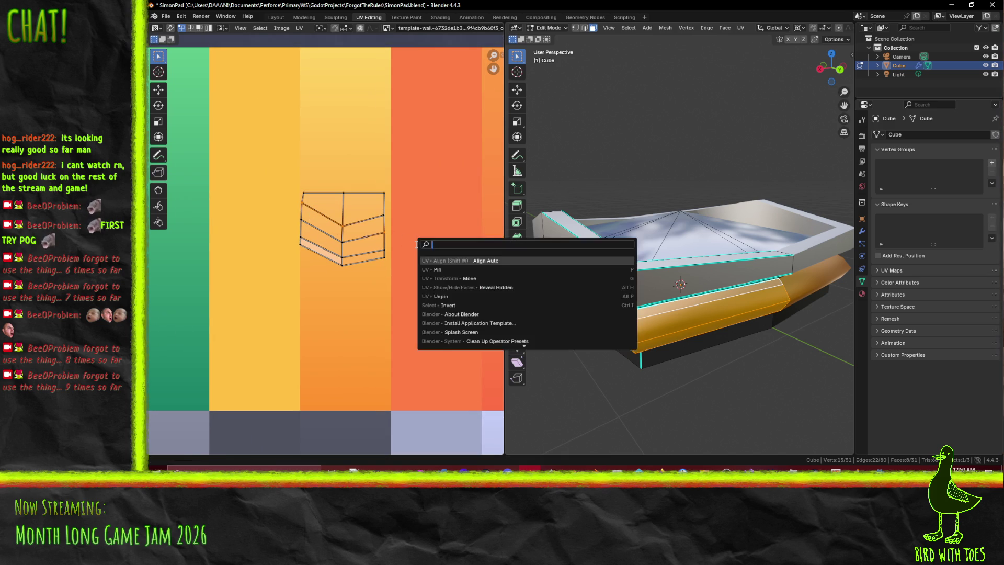
{"action": "key", "text": "shift+w"}
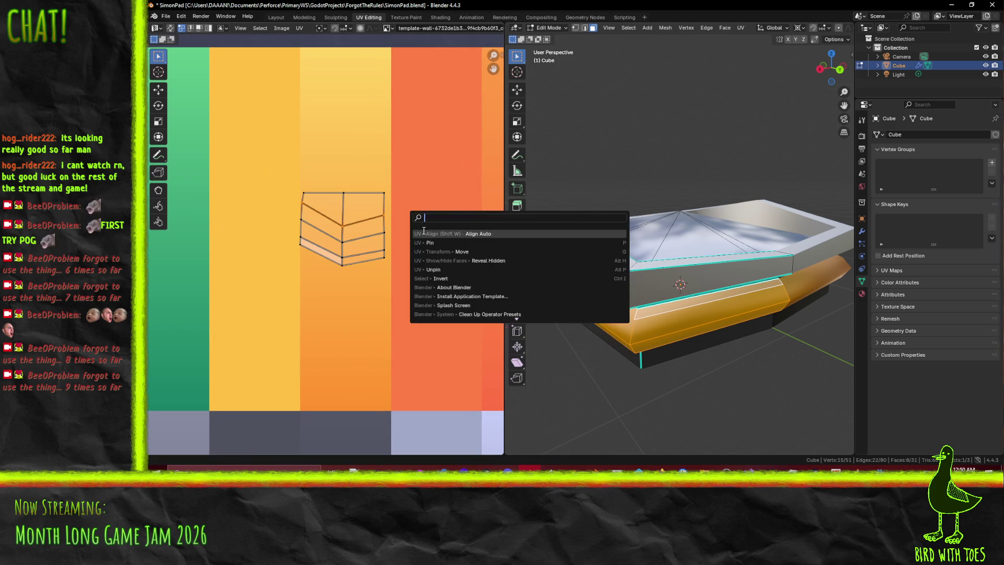
{"action": "left_click", "coordinate": [439, 315]}
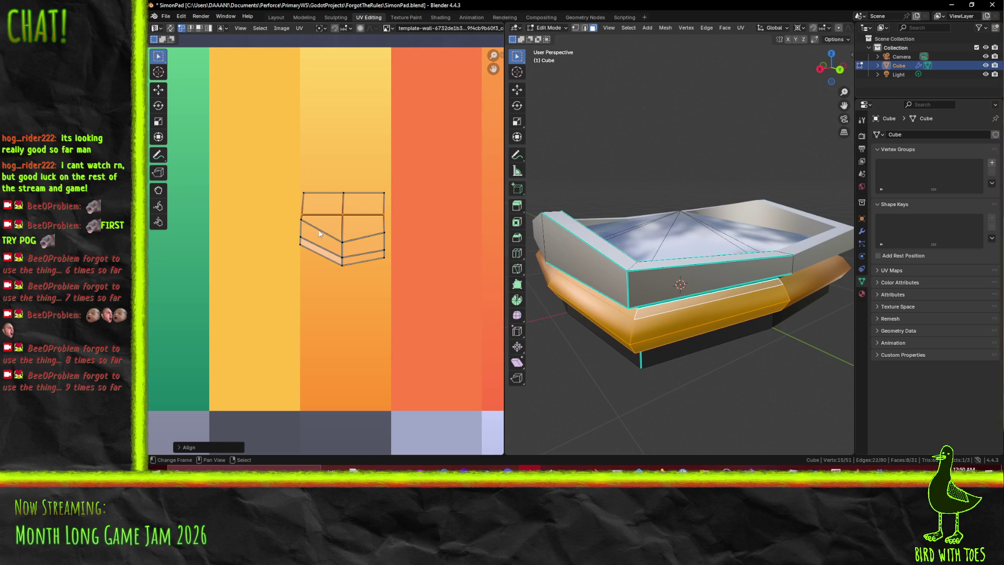
{"action": "left_click", "coordinate": [334, 244]}
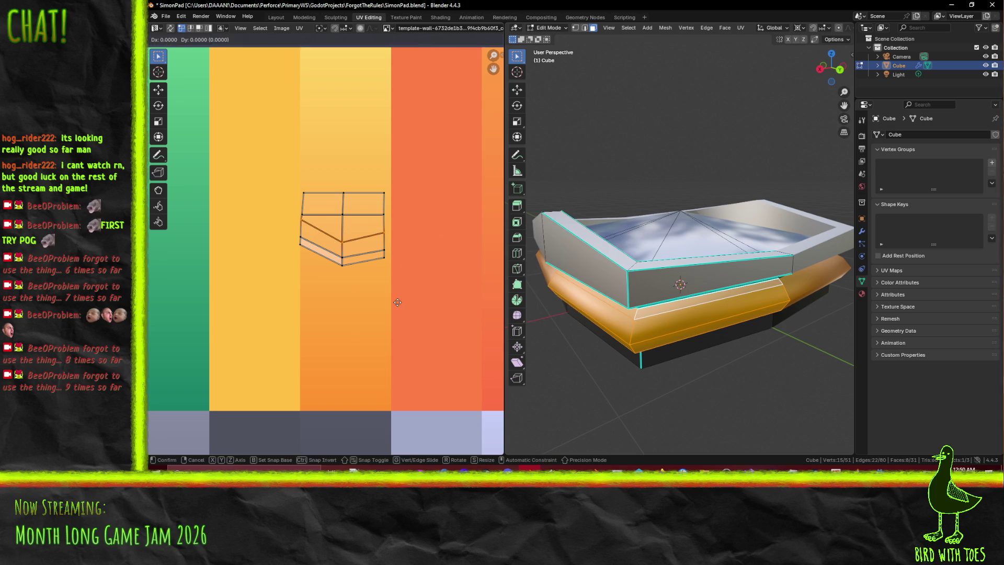
{"action": "key", "text": "F3"}
{"action": "key", "text": "Escape"}
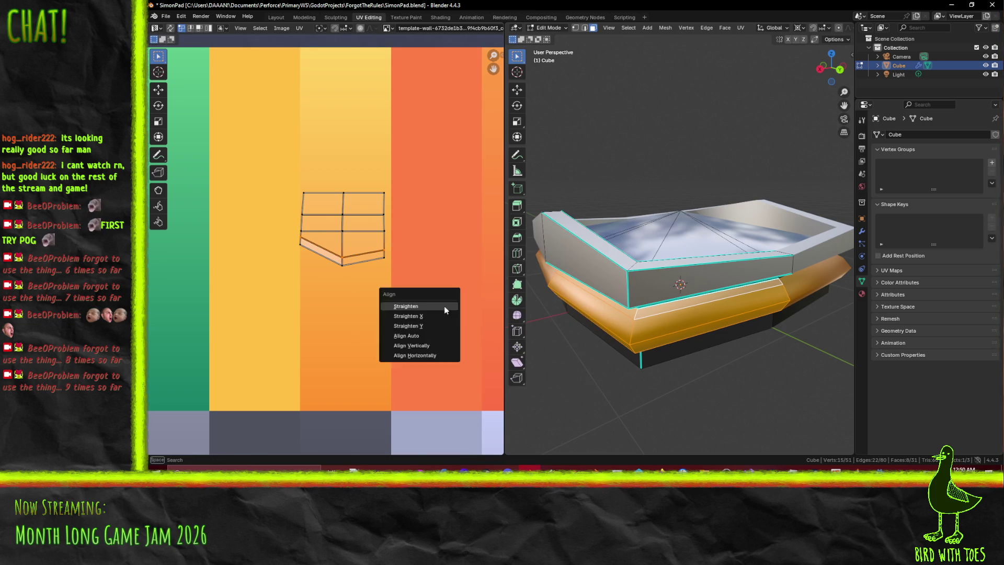
- Align the slanted and bottom UV vertices into straight rows
{"action": "right_click", "coordinate": [365, 298]}
{"action": "key", "text": "Escape"}
{"action": "key", "text": "shift+w"}
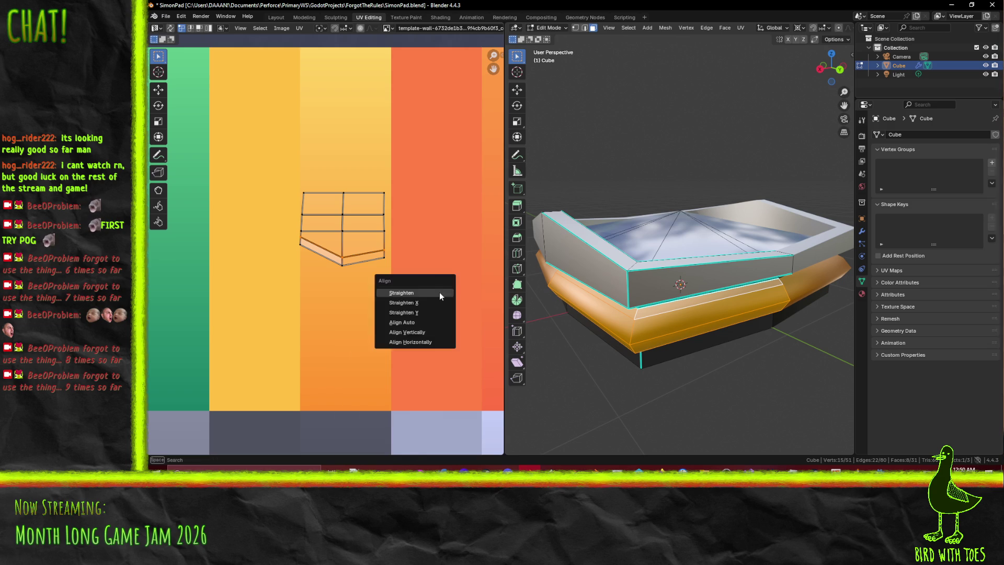
{"action": "left_click", "coordinate": [435, 325]}
{"action": "left_click", "coordinate": [302, 245]}
{"action": "key", "text": "shift+w"}
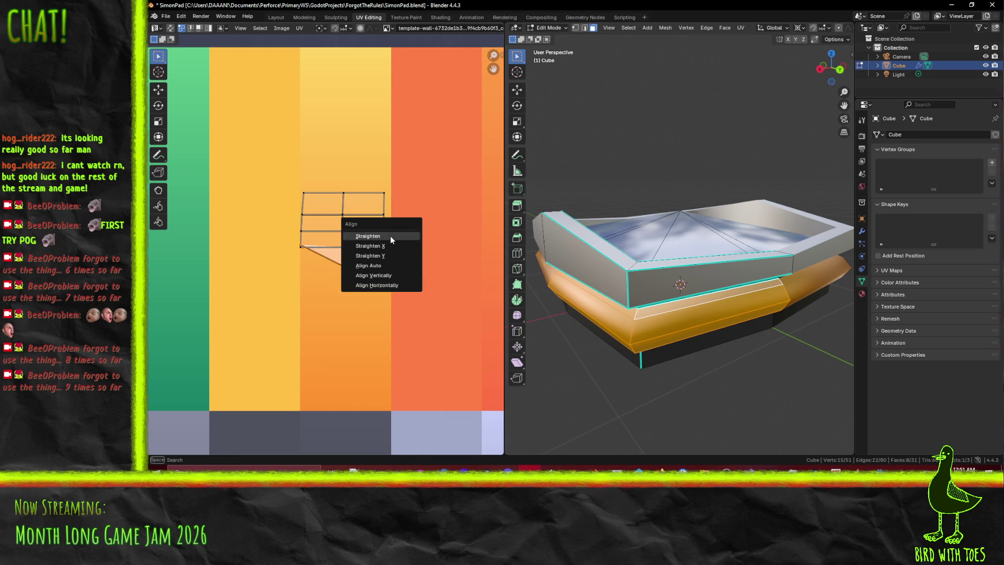
{"action": "left_click", "coordinate": [399, 265]}
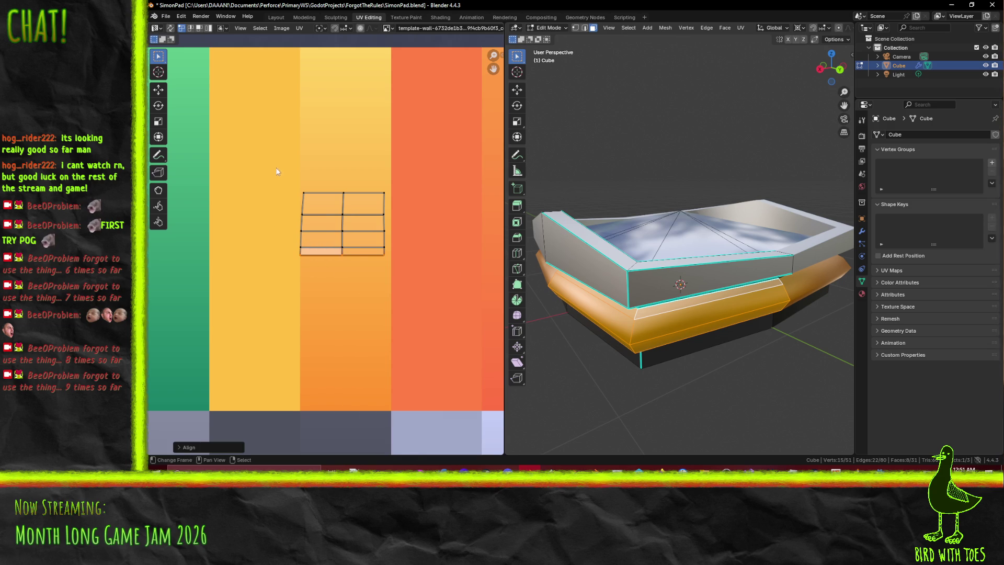
- Stretch the whole island taller on Y and nudge it right within the orange column
{"action": "key", "text": "a"}
{"action": "key", "text": "s"}
{"action": "key", "text": "y"}
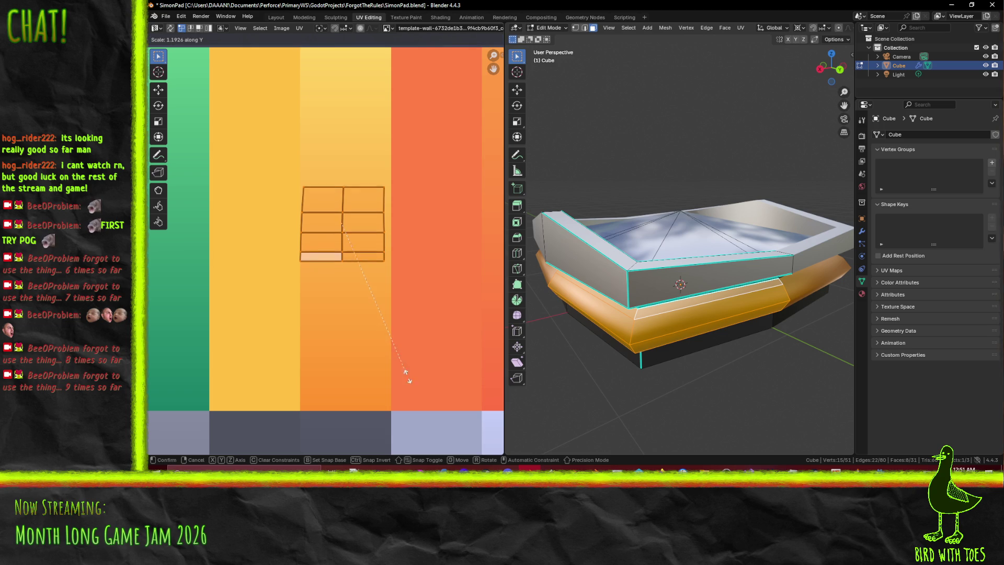
{"action": "left_click", "coordinate": [432, 80]}
{"action": "key", "text": "ctrl+z"}
{"action": "key", "text": "ctrl+shift+z"}
{"action": "key", "text": "g"}
{"action": "key", "text": "x"}
{"action": "left_click", "coordinate": [388, 149]}
{"action": "scroll", "coordinate": [403, 203], "scroll_direction": "down", "scroll_amount": 3}
{"action": "left_click", "coordinate": [410, 211]}
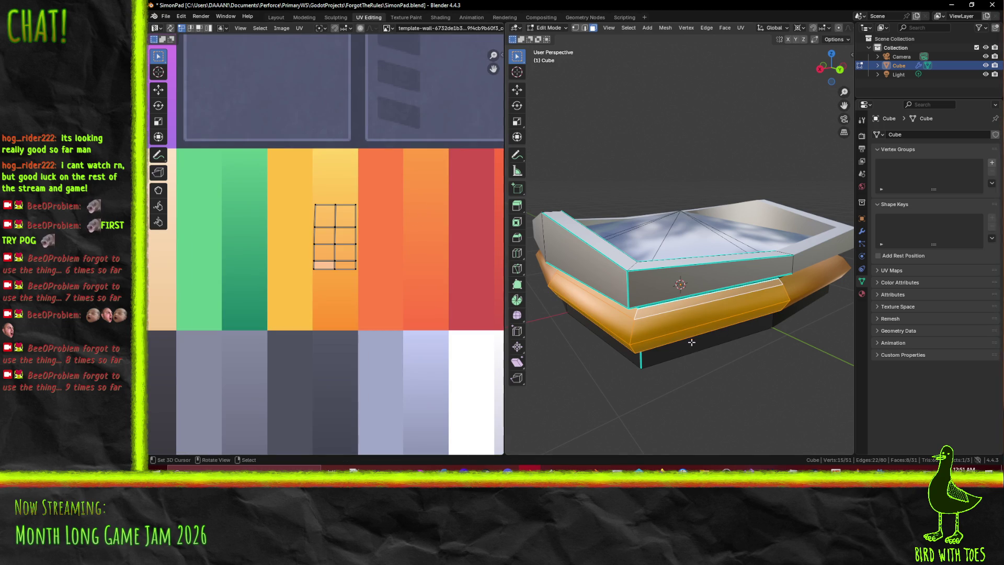
- Leave Edit Mode and inspect the banded pad from below and above
{"action": "middle_click_drag", "start_coordinate": [691, 345], "coordinate": [707, 308]}
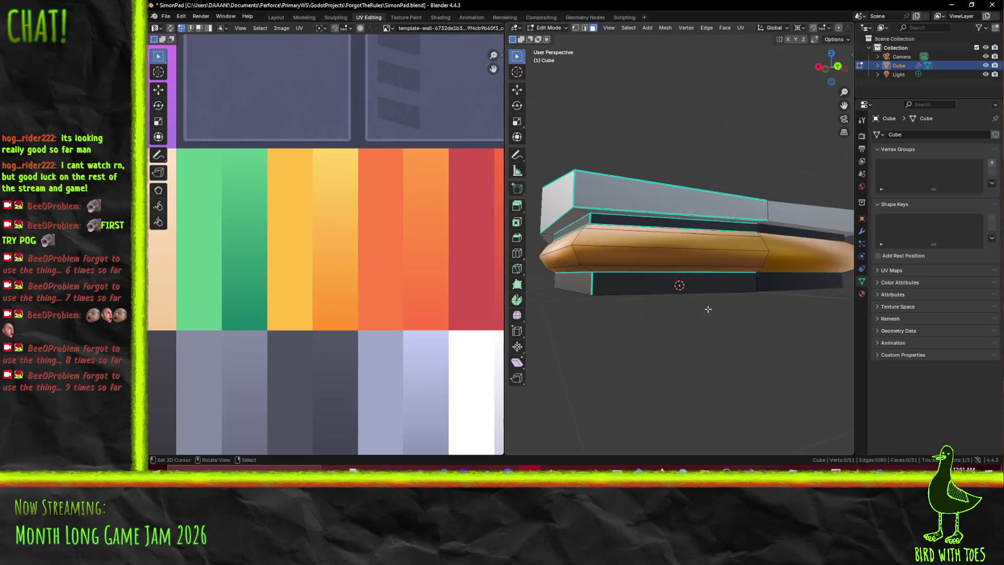
{"action": "key", "text": "Tab"}
{"action": "scroll", "coordinate": [714, 305], "scroll_direction": "down", "scroll_amount": 4}
{"action": "mouse_move", "coordinate": [715, 305]}
{"action": "middle_mouse_down"}
{"action": "mouse_move", "coordinate": [607, 294]}
{"action": "mouse_move", "coordinate": [699, 308]}
{"action": "mouse_move", "coordinate": [716, 279]}
{"action": "mouse_move", "coordinate": [683, 227]}
{"action": "mouse_move", "coordinate": [760, 211]}
{"action": "mouse_move", "coordinate": [650, 217]}
{"action": "middle_mouse_up"}
{"action": "scroll", "coordinate": [699, 305], "scroll_direction": "up", "scroll_amount": 6}
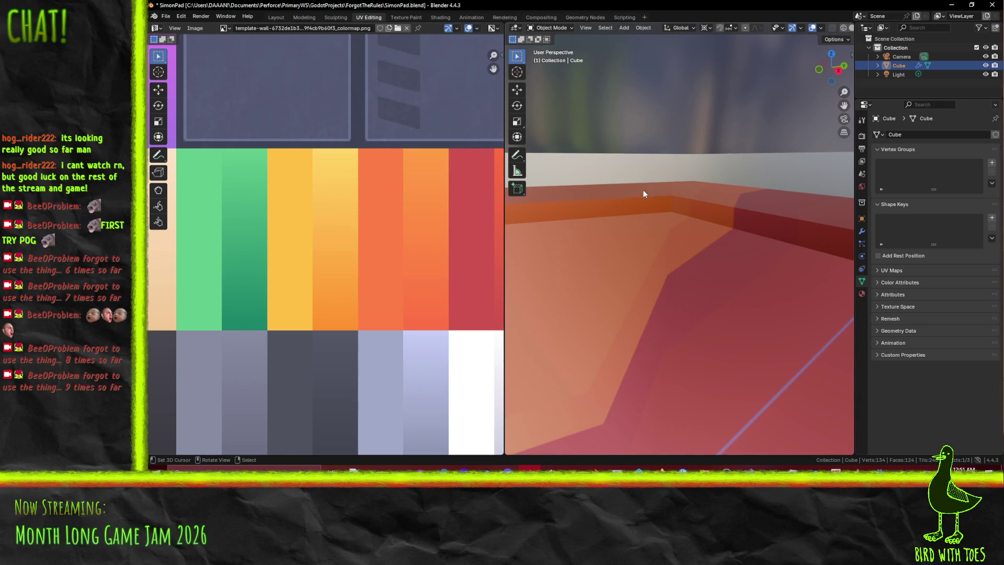
{"action": "scroll", "coordinate": [642, 192], "scroll_direction": "down", "scroll_amount": 4}
{"action": "scroll", "coordinate": [637, 205], "scroll_direction": "down", "scroll_amount": 4}
{"action": "scroll", "coordinate": [636, 206], "scroll_direction": "down", "scroll_amount": 3}
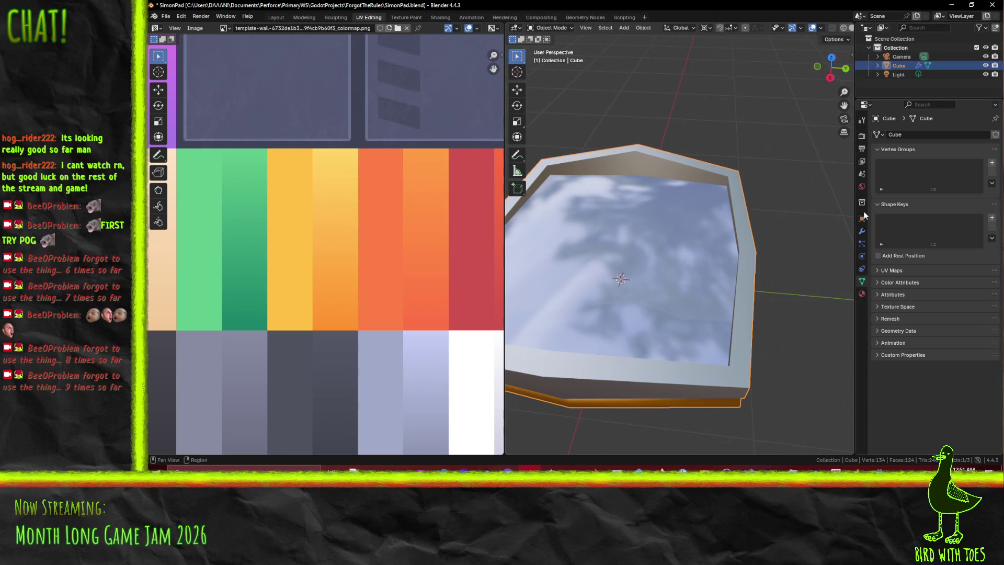
- Make the Glass material slot active and return to Edit Mode
{"action": "left_click", "coordinate": [862, 188]}
{"action": "left_click", "coordinate": [862, 292]}
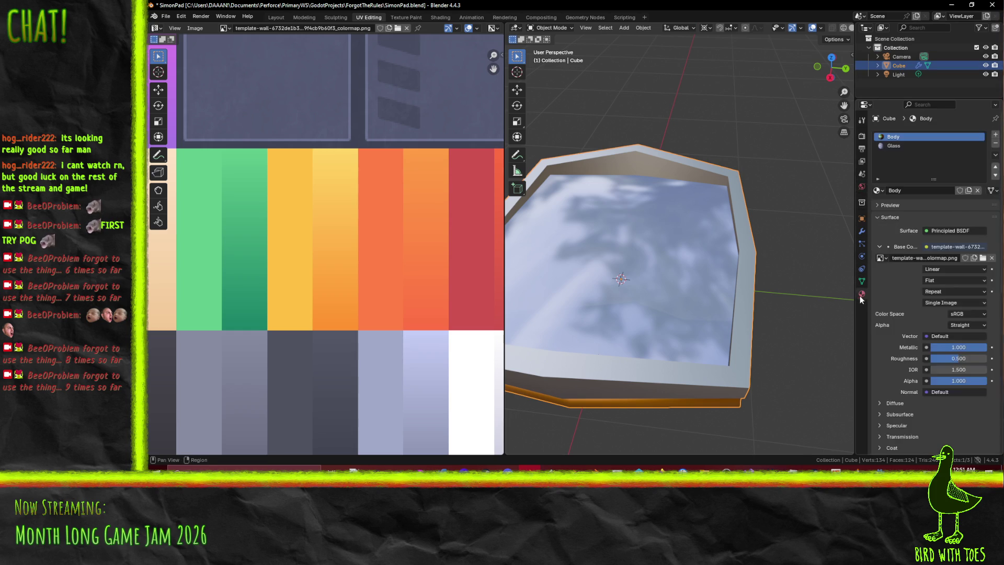
{"action": "left_click", "coordinate": [892, 146]}
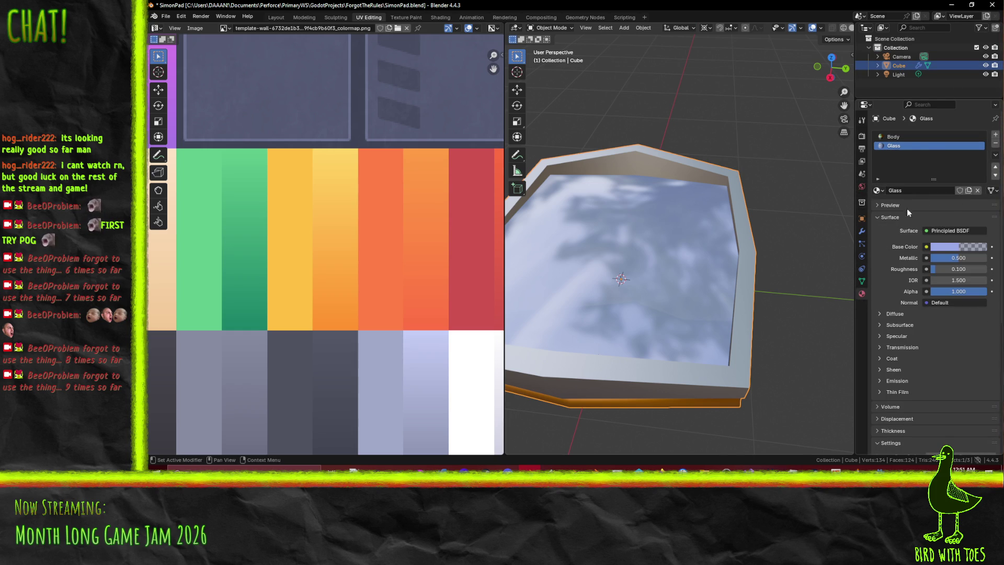
{"action": "key", "text": "Tab"}
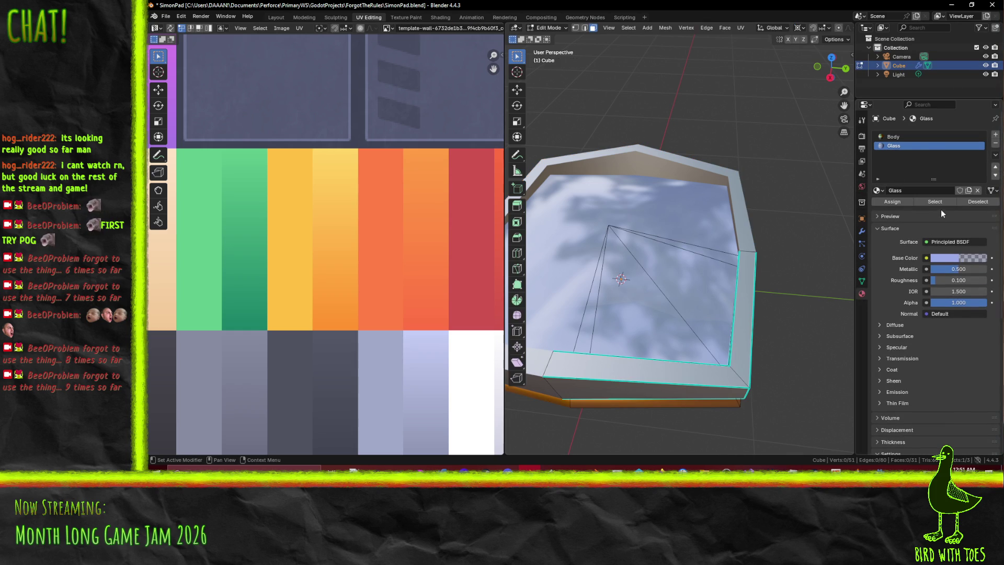
- Hide the faces that use the Glass material so the inner walls are exposed
{"action": "left_click", "coordinate": [941, 204]}
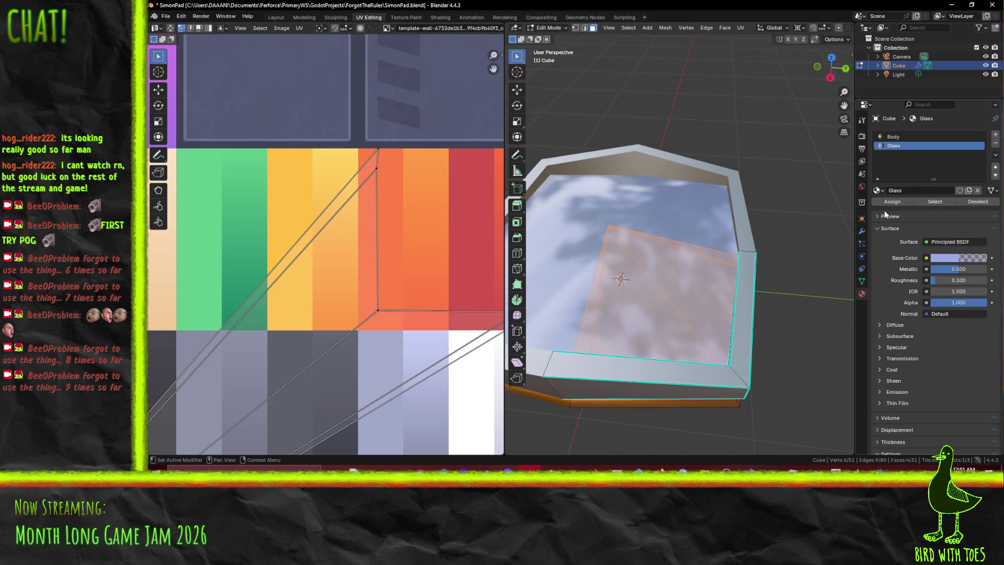
{"action": "key", "text": "h"}
{"action": "scroll", "coordinate": [651, 302], "scroll_direction": "up", "scroll_amount": 3}
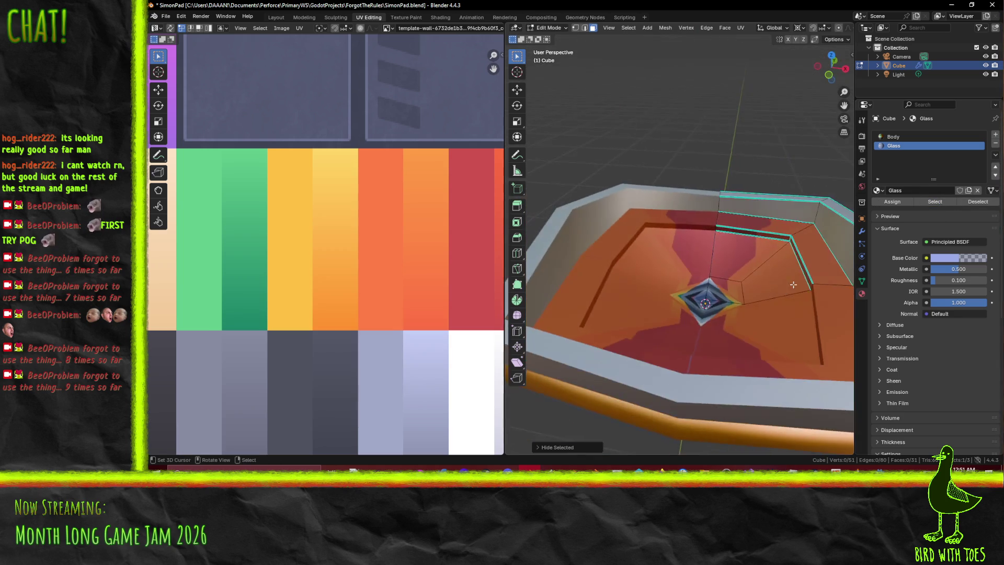
{"action": "scroll", "coordinate": [636, 297], "scroll_direction": "up", "scroll_amount": 3}
{"action": "scroll", "coordinate": [614, 289], "scroll_direction": "up", "scroll_amount": 3}
- Select the three inner rim strip faces and unwrap their UVs
{"action": "mouse_move", "coordinate": [613, 290]}
{"action": "middle_mouse_down"}
{"action": "mouse_move", "coordinate": [753, 267]}
{"action": "mouse_move", "coordinate": [749, 256]}
{"action": "middle_mouse_up"}
{"action": "left_click", "coordinate": [627, 271]}
{"action": "left_click", "coordinate": [643, 236], "text": "shift"}
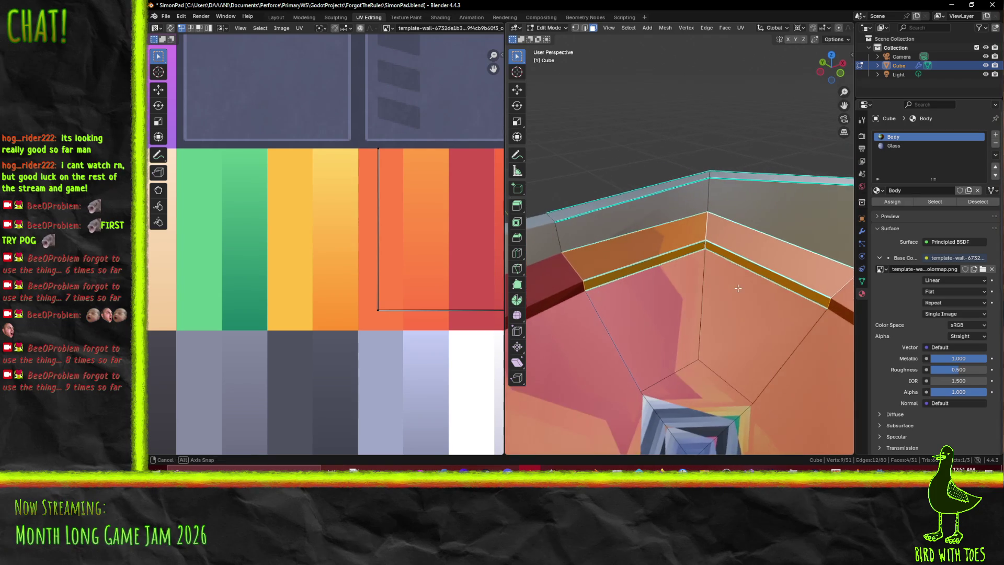
{"action": "left_click", "coordinate": [749, 257], "text": "shift"}
{"action": "key", "text": "u"}
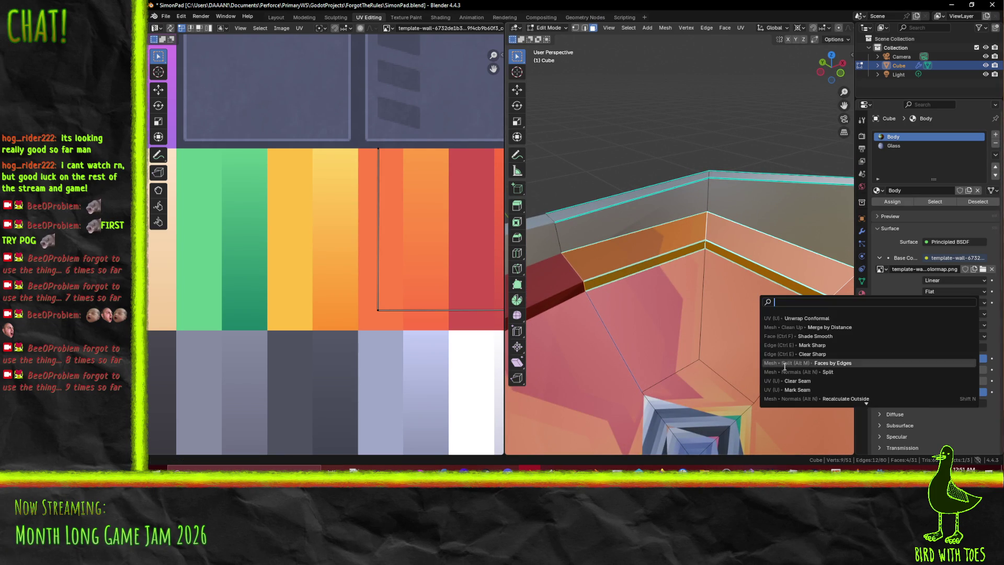
{"action": "left_click", "coordinate": [810, 318]}
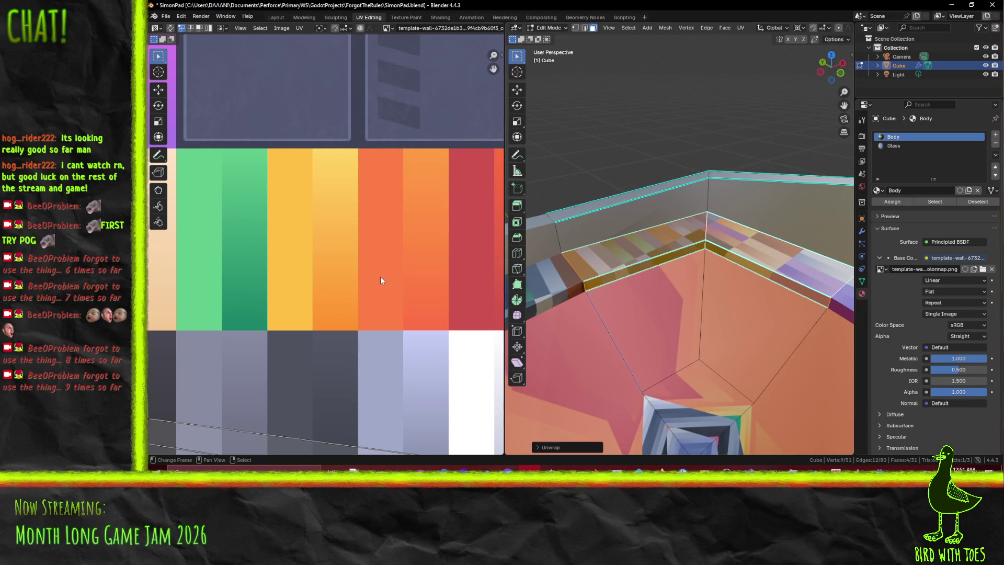
{"action": "scroll", "coordinate": [380, 278], "scroll_direction": "down", "scroll_amount": 6}
{"action": "scroll", "coordinate": [351, 273], "scroll_direction": "up", "scroll_amount": 1}
- Rotate the strip's UV island 45 degrees and straighten its first edge chains horizontally
{"action": "key", "text": "b"}
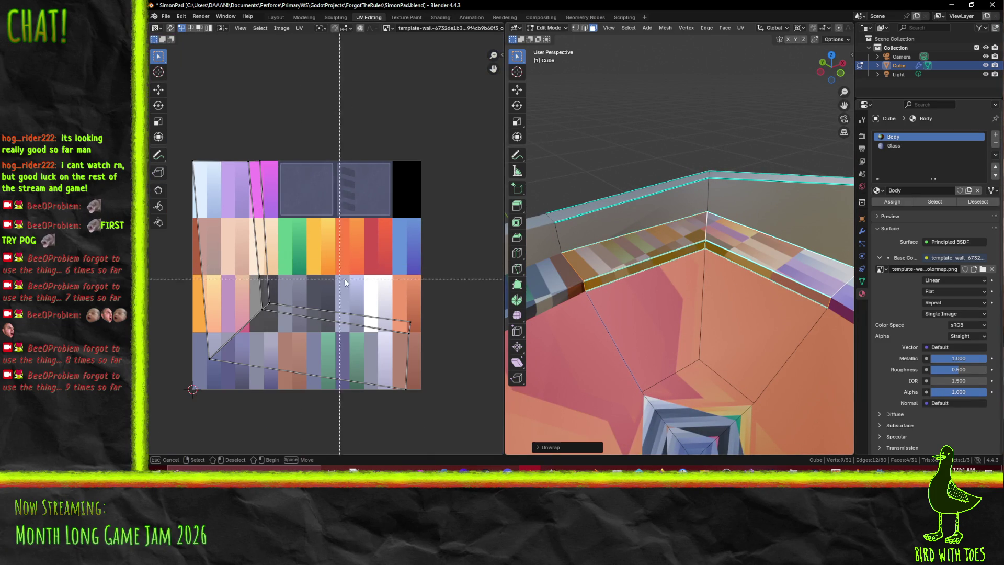
{"action": "left_click_drag", "start_coordinate": [186, 136], "coordinate": [440, 439]}
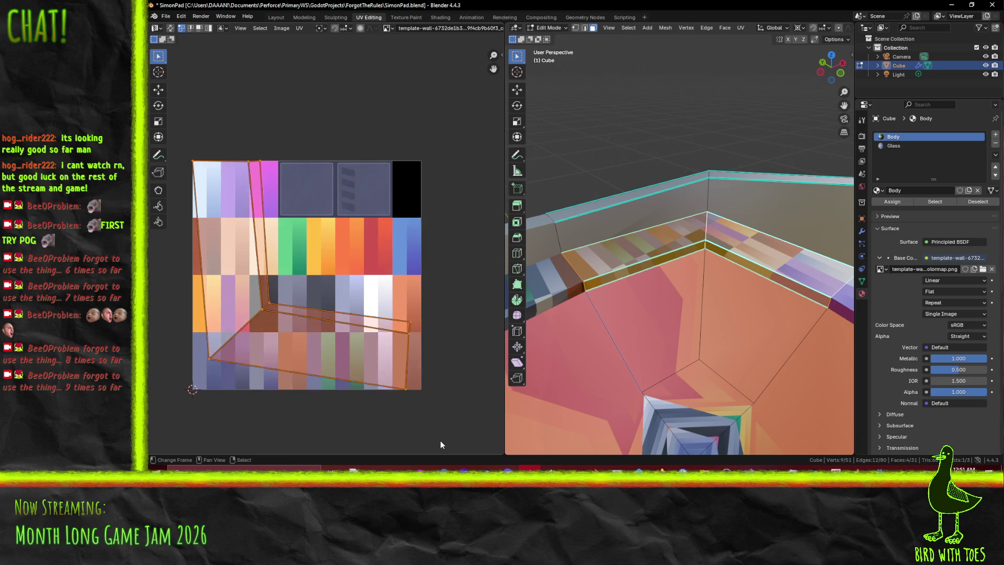
{"action": "key", "text": "r"}
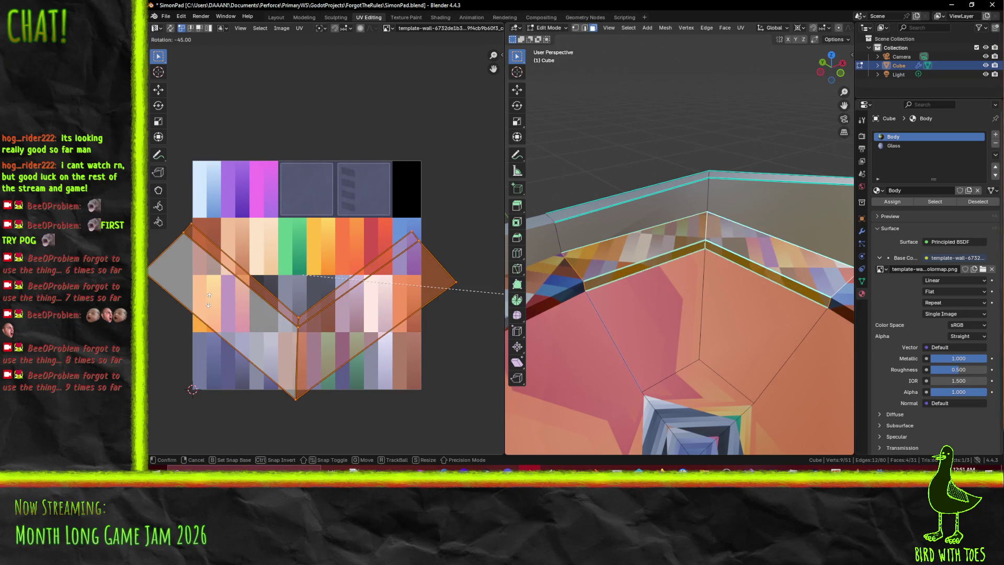
{"action": "left_click", "coordinate": [208, 303]}
{"action": "left_click", "coordinate": [293, 232]}
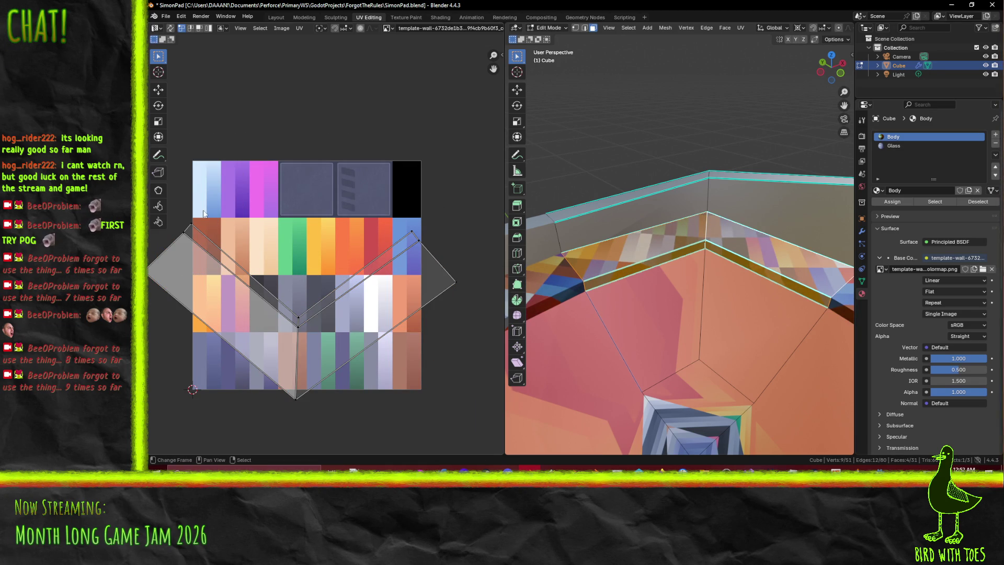
{"action": "left_click_drag", "start_coordinate": [202, 211], "coordinate": [282, 284]}
{"action": "left_click", "coordinate": [323, 304]}
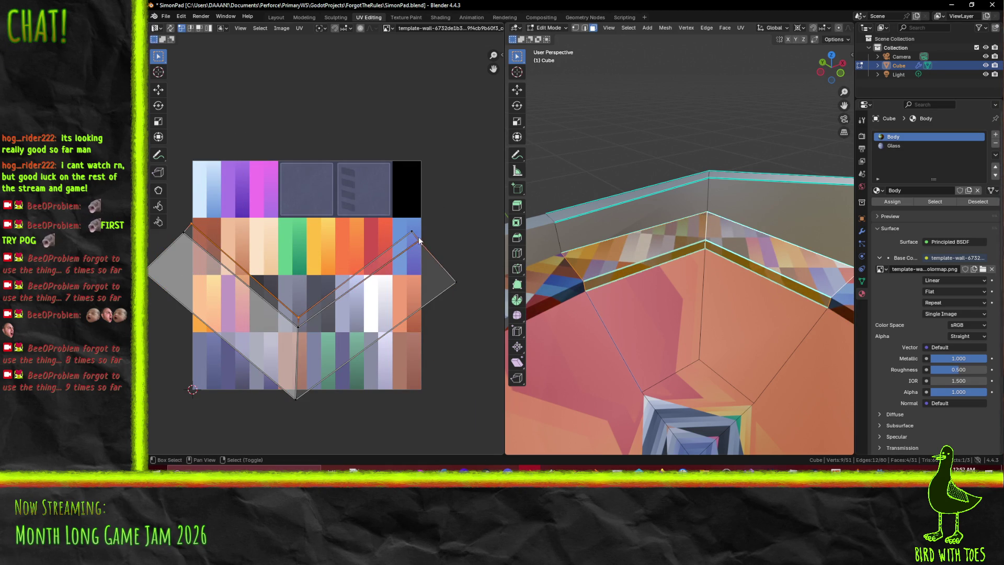
{"action": "key", "text": "shift+w"}
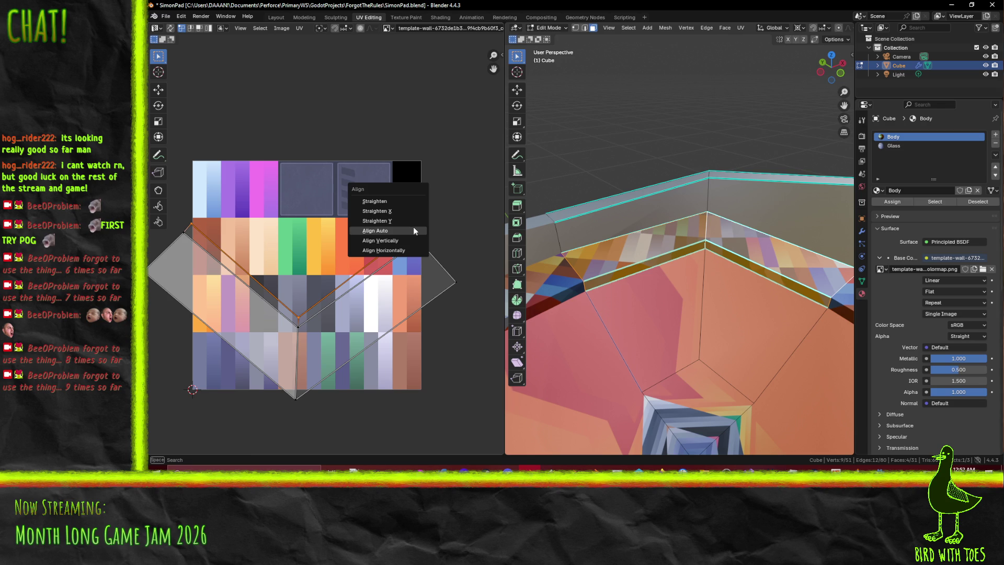
{"action": "left_click", "coordinate": [413, 227]}
{"action": "left_click", "coordinate": [183, 225]}
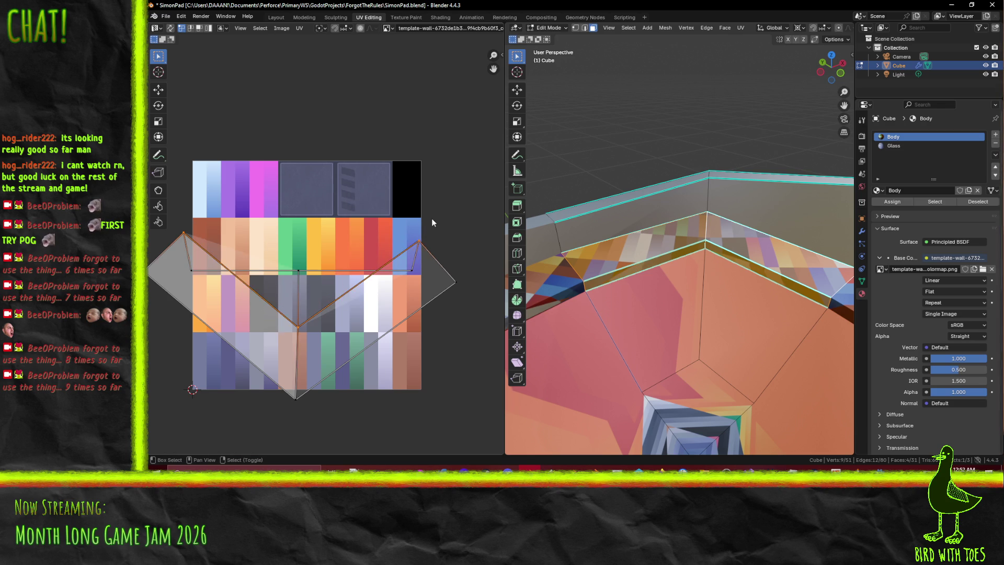
{"action": "key", "text": "shift+w"}
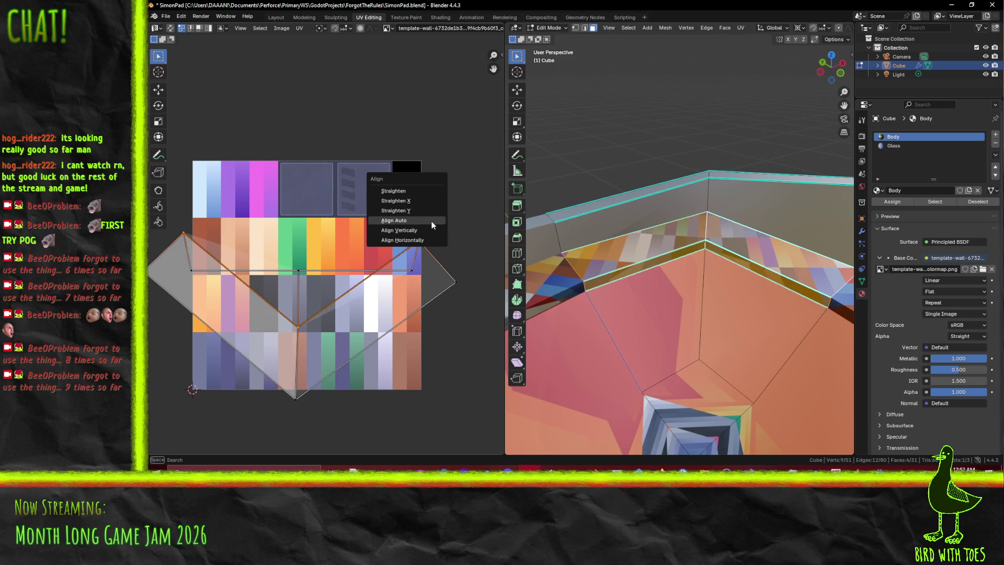
{"action": "left_click", "coordinate": [433, 225]}
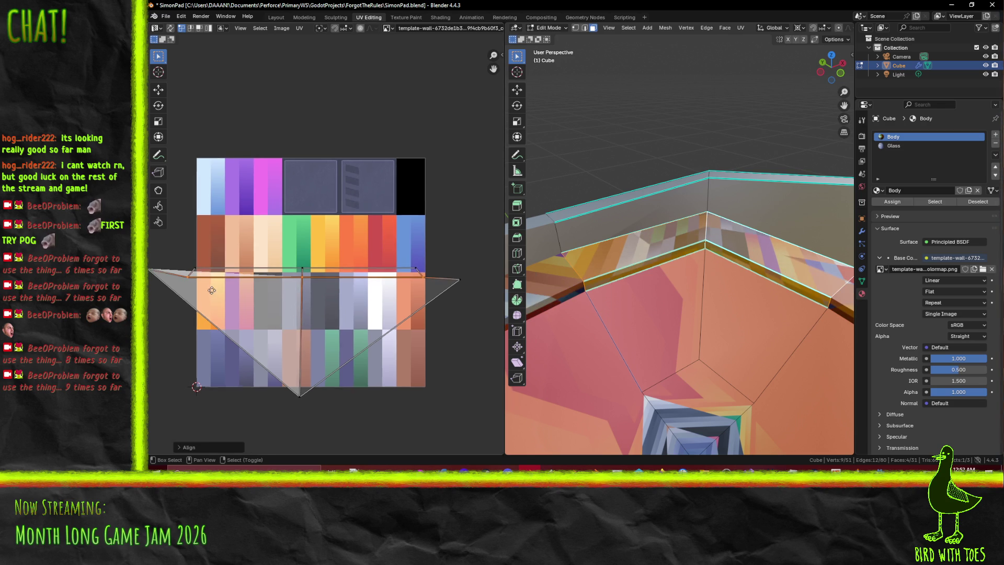
- Align the remaining UV edges so the whole strip squares up into a clean rectangle
{"action": "middle_click_drag", "start_coordinate": [203, 294], "coordinate": [211, 278]}
{"action": "key", "text": "shift+w"}
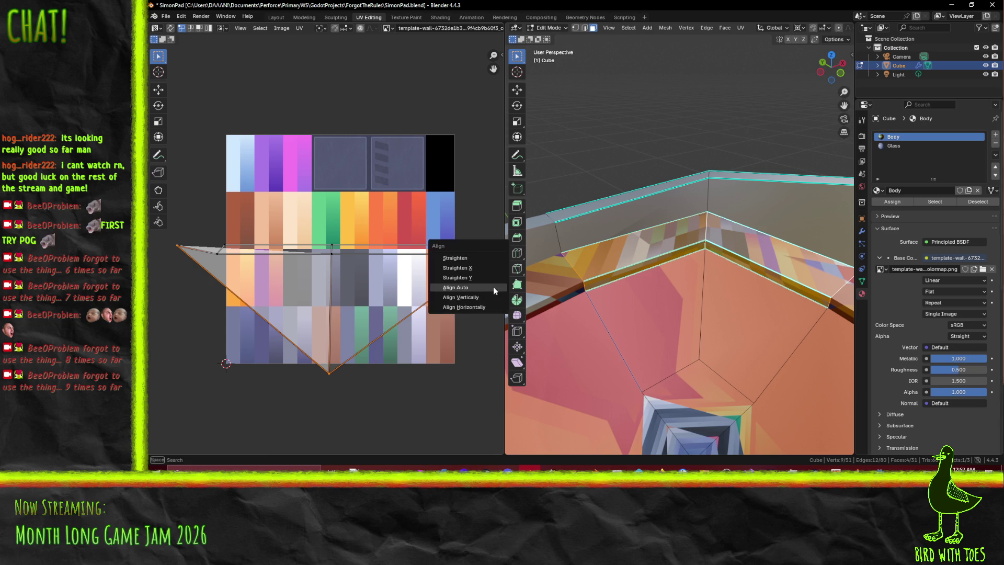
{"action": "left_click", "coordinate": [480, 289]}
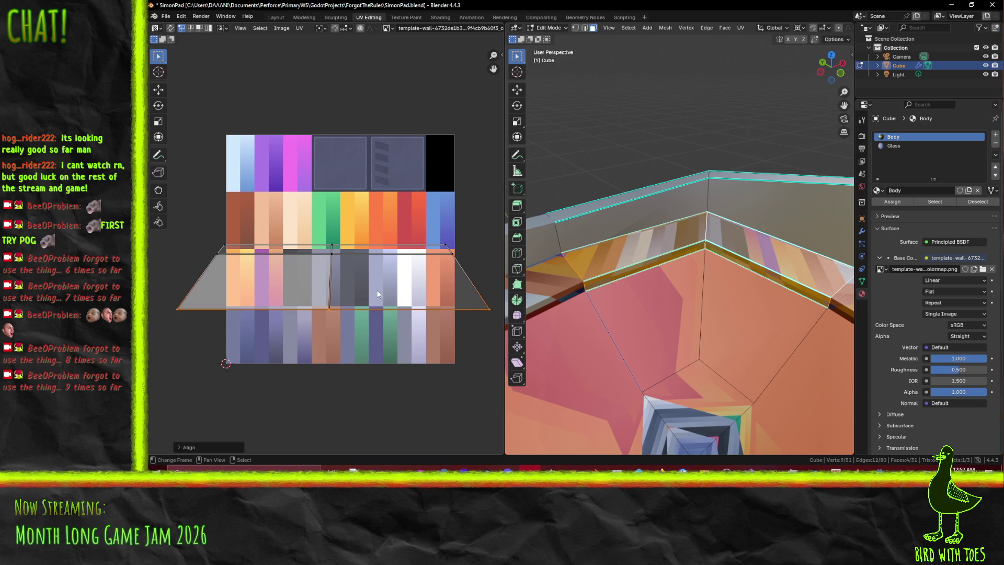
{"action": "left_click", "coordinate": [440, 226]}
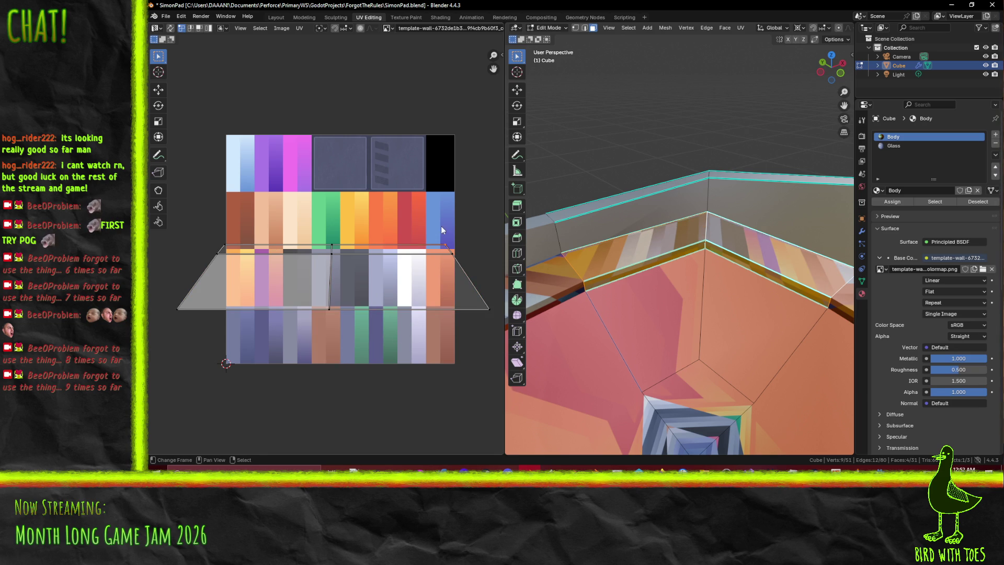
{"action": "key", "text": "shift+w"}
{"action": "left_click", "coordinate": [479, 346]}
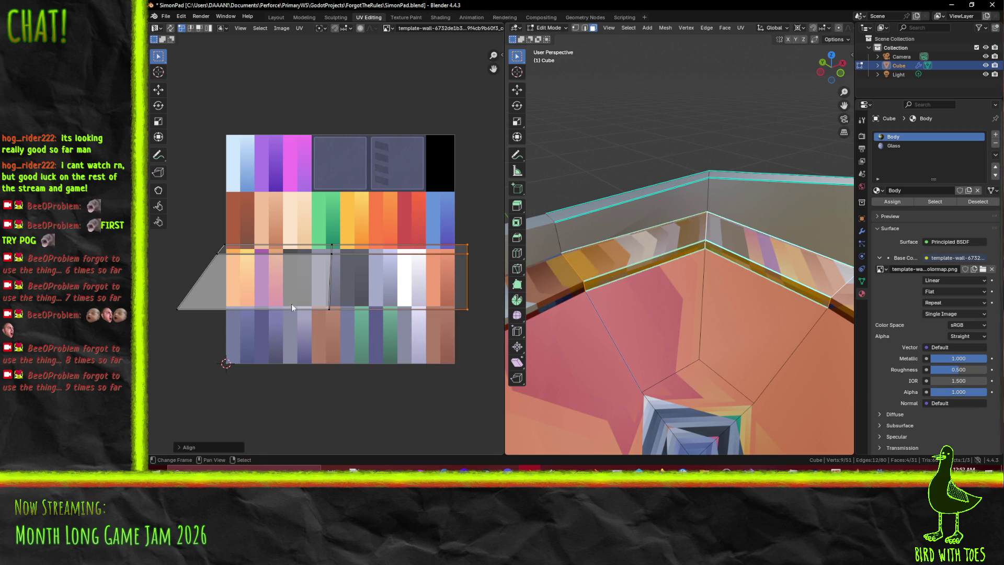
{"action": "left_click", "coordinate": [218, 251]}
{"action": "key", "text": "shift+w"}
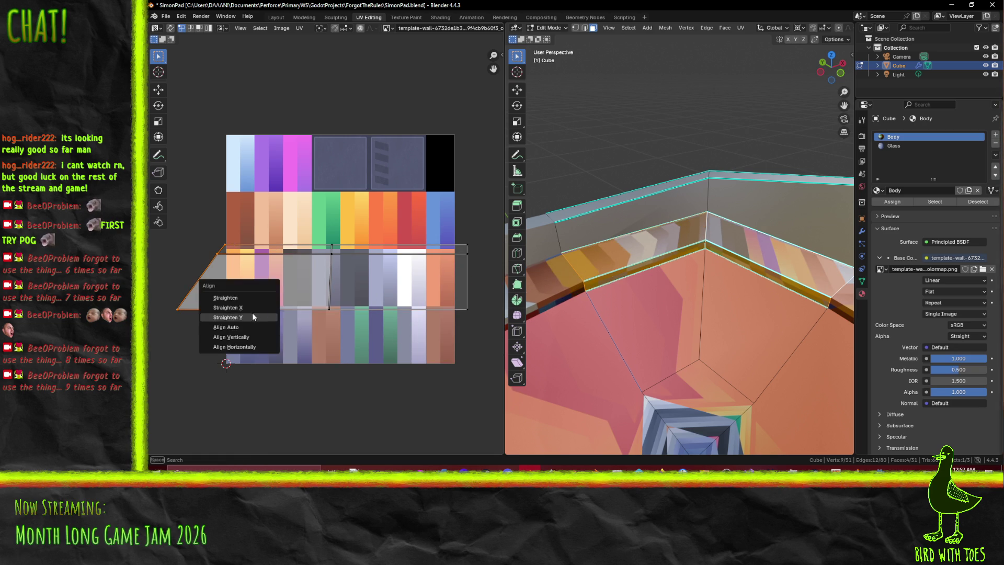
{"action": "left_click", "coordinate": [249, 297]}
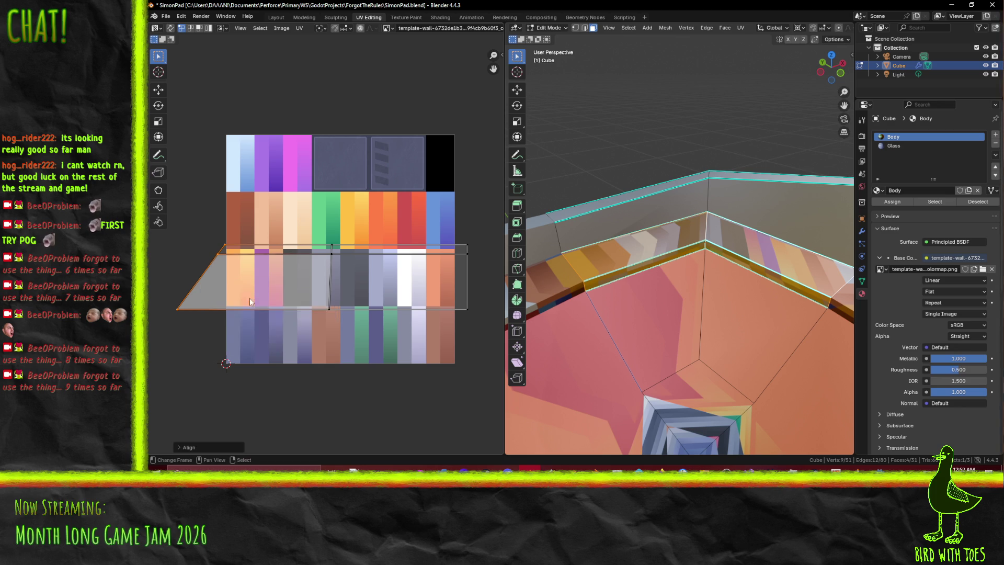
{"action": "key", "text": "shift+w"}
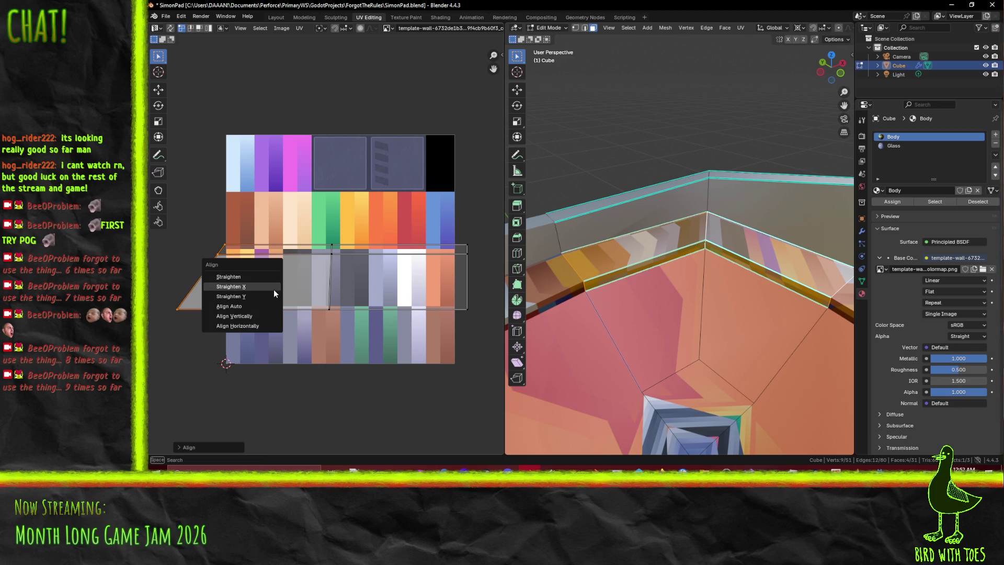
{"action": "left_click", "coordinate": [273, 305]}
{"action": "left_click", "coordinate": [328, 257]}
{"action": "left_click", "coordinate": [329, 295]}
{"action": "key", "text": "shift+w"}
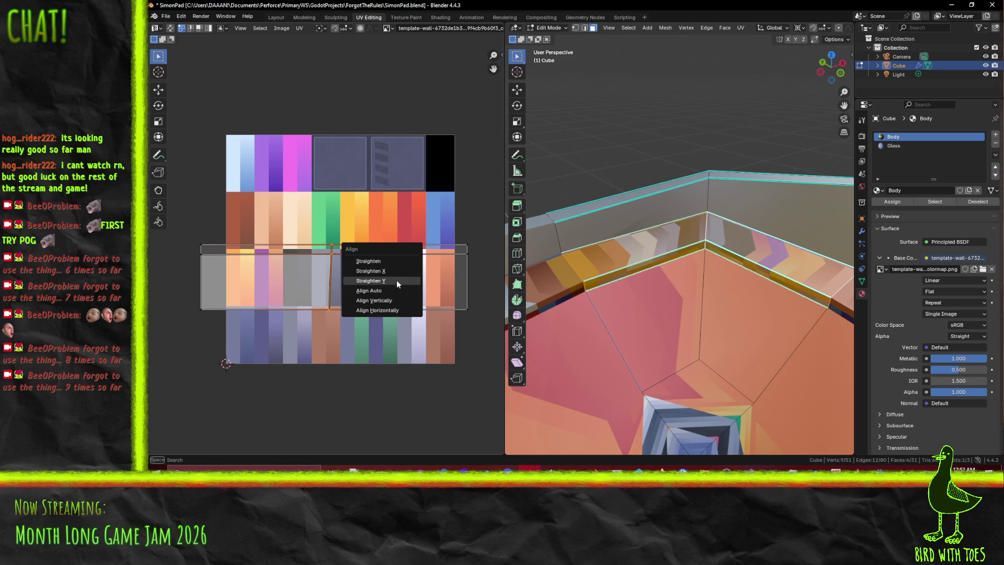
{"action": "left_click", "coordinate": [395, 290]}
{"action": "key", "text": "alt+a"}
- Squeeze the rectangular strip along X into a narrow column and move it onto the blue swatch
{"action": "key", "text": "b"}
{"action": "left_click_drag", "start_coordinate": [197, 212], "coordinate": [486, 365]}
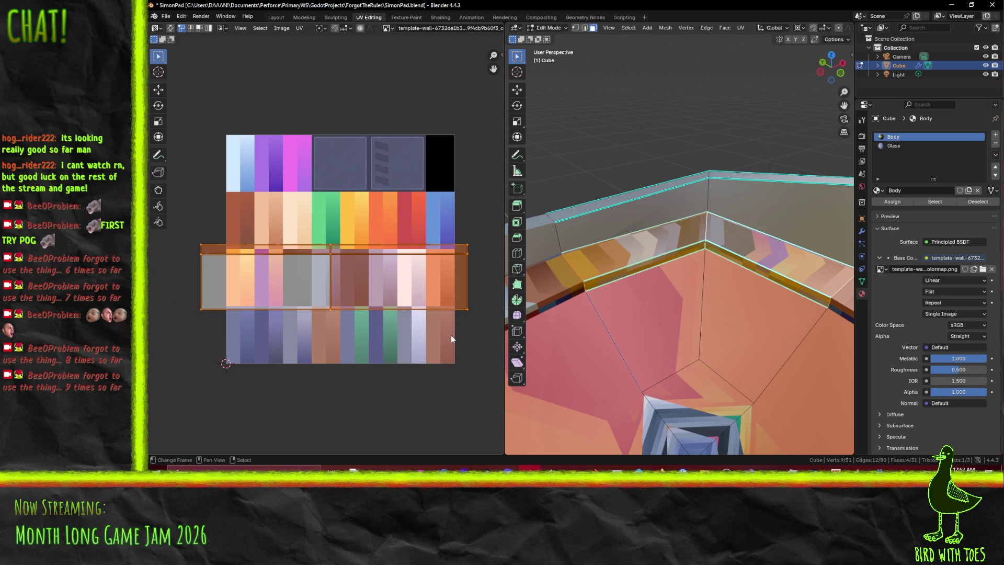
{"action": "key", "text": "s"}
{"action": "key", "text": "x"}
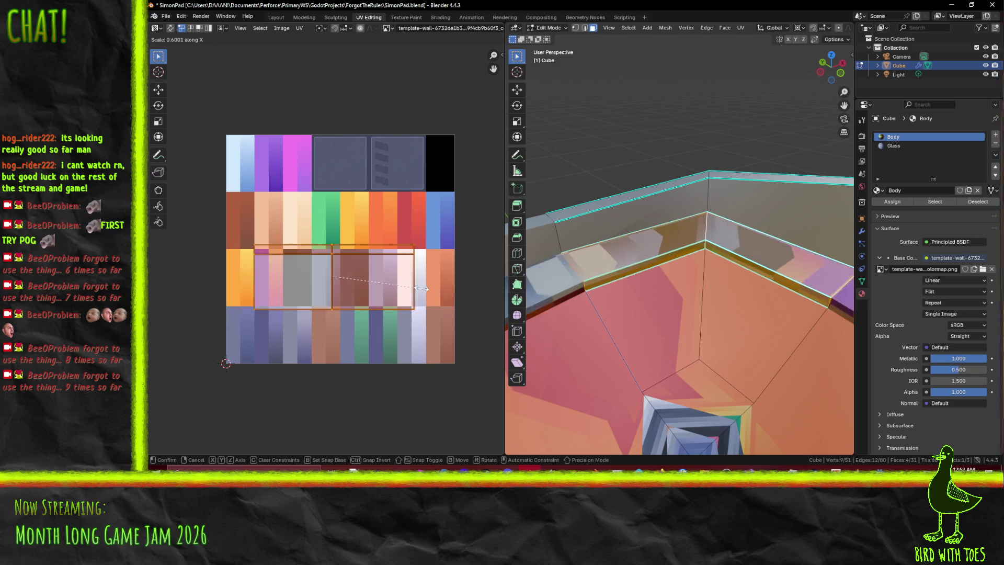
{"action": "left_click", "coordinate": [346, 274]}
{"action": "key", "text": "g"}
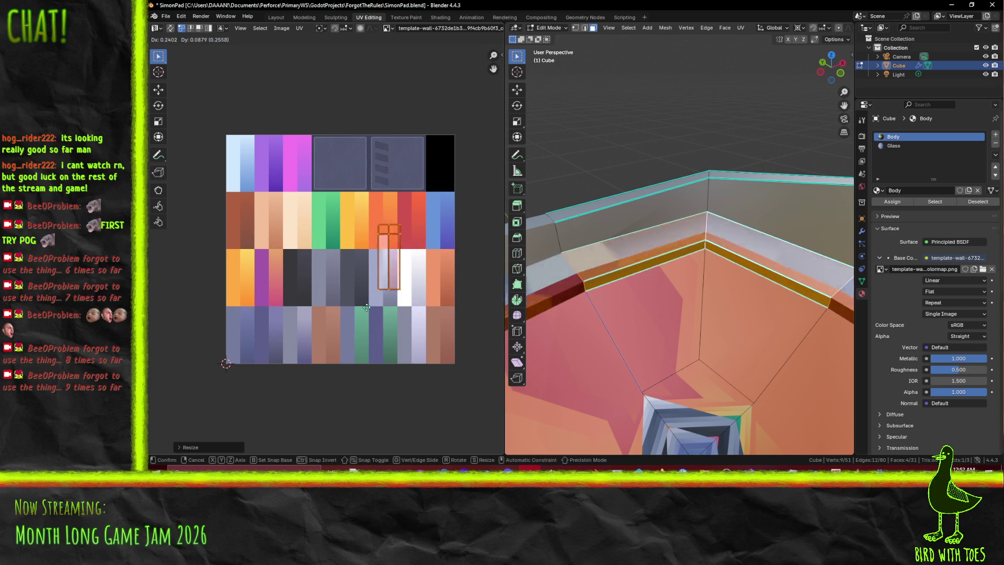
{"action": "left_click", "coordinate": [459, 259]}
{"action": "scroll", "coordinate": [462, 257], "scroll_direction": "up", "scroll_amount": 1}
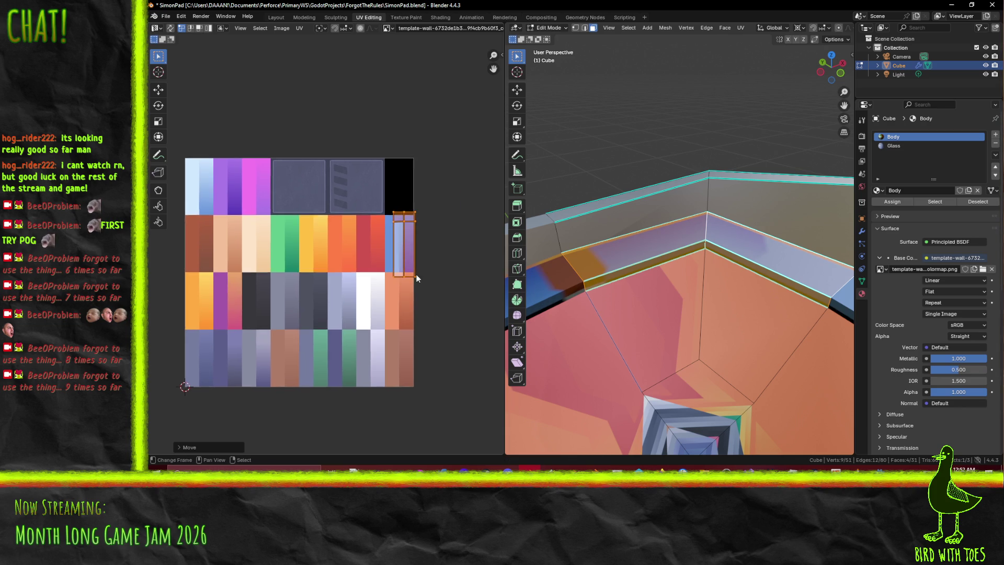
{"action": "scroll", "coordinate": [443, 267], "scroll_direction": "up", "scroll_amount": 3}
- Fine-tune the column's width and position inside the blue swatch, then check the blue band on the model
{"action": "middle_click_drag", "start_coordinate": [442, 272], "coordinate": [278, 276]}
{"action": "key", "text": "s"}
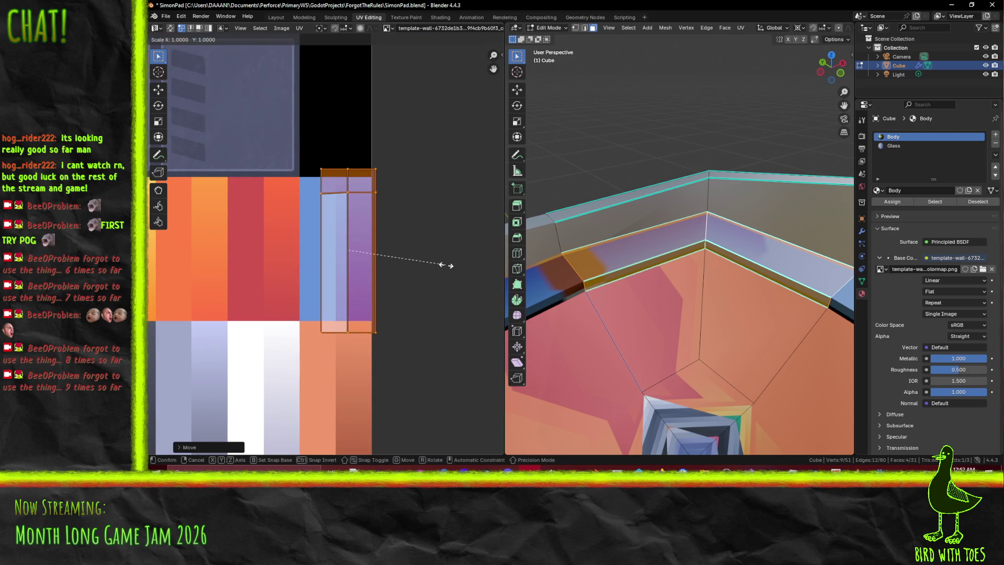
{"action": "key", "text": "x"}
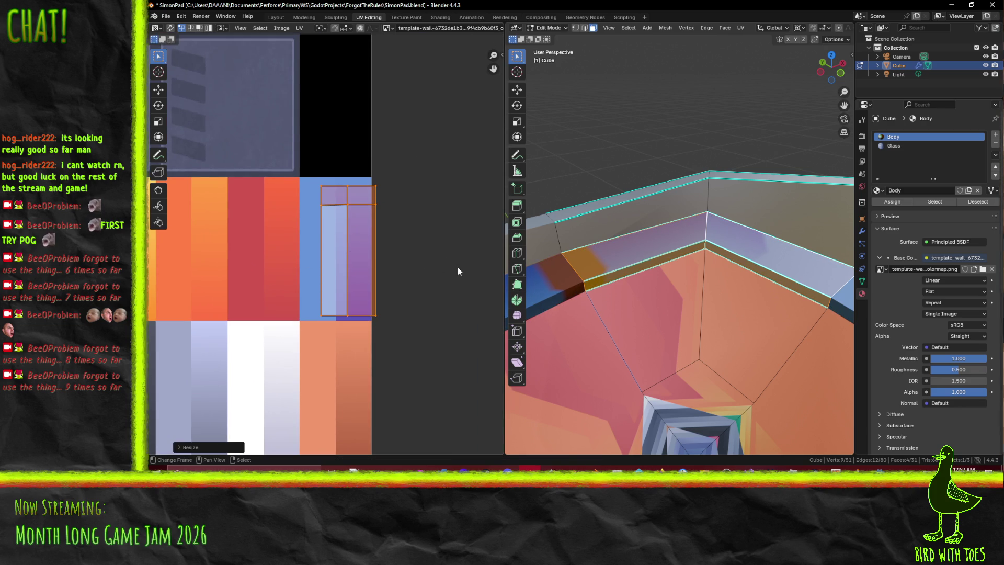
{"action": "key", "text": "g"}
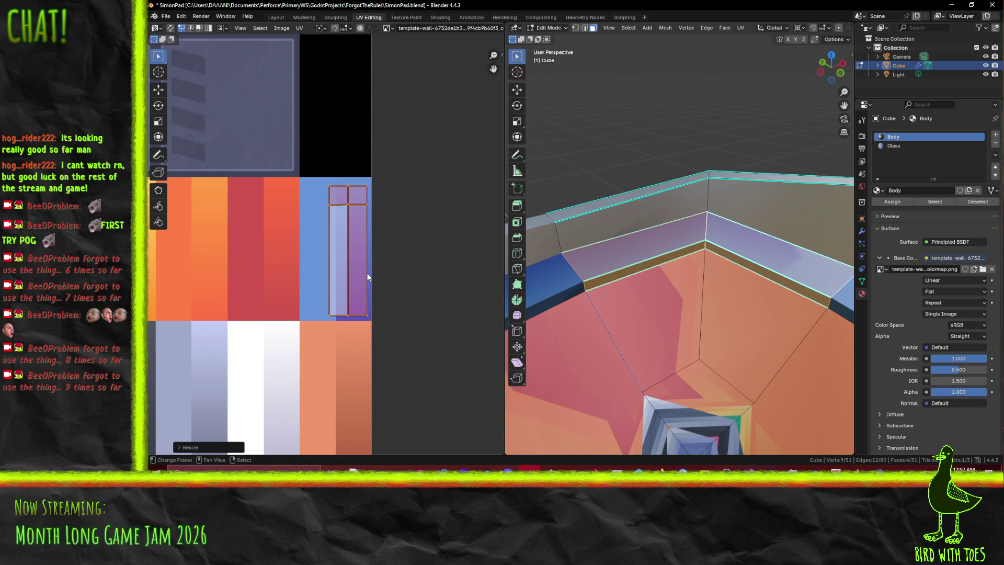
{"action": "left_click", "coordinate": [384, 271]}
{"action": "key", "text": "s"}
{"action": "key", "text": "x"}
{"action": "left_click", "coordinate": [437, 286]}
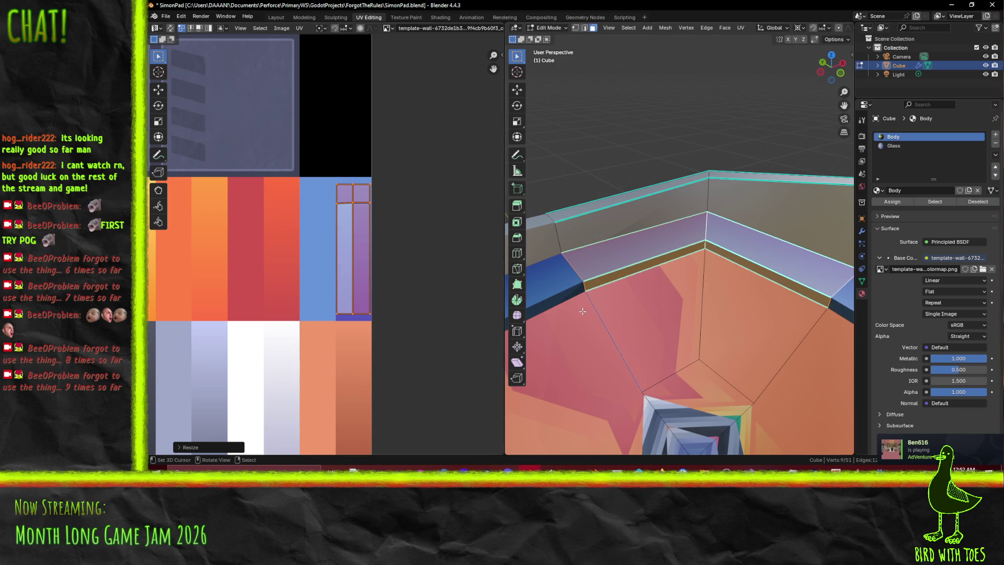
{"action": "key", "text": "alt+a"}
{"action": "middle_click_drag", "start_coordinate": [637, 315], "coordinate": [721, 342]}
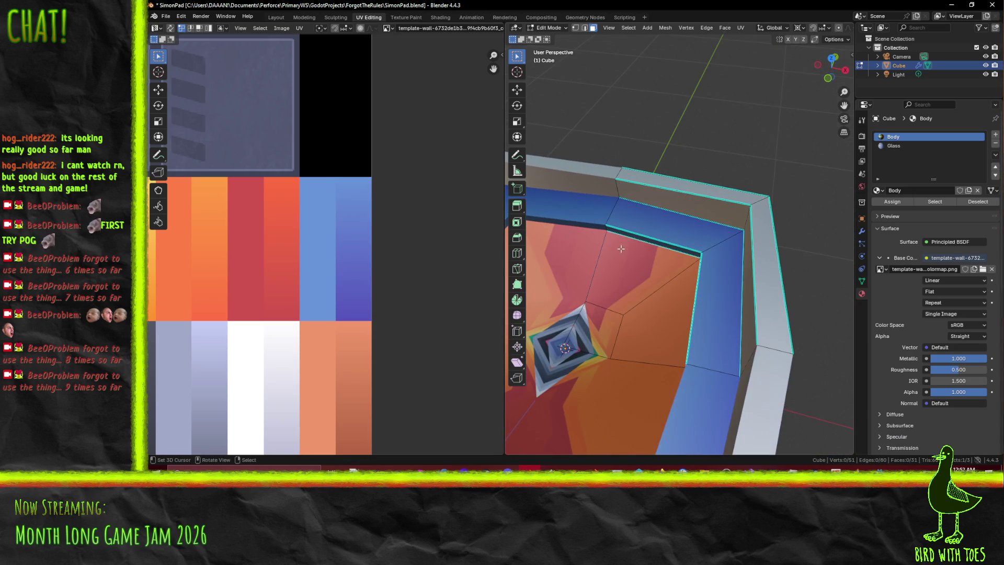
{"action": "middle_click_drag", "start_coordinate": [652, 236], "coordinate": [651, 296]}
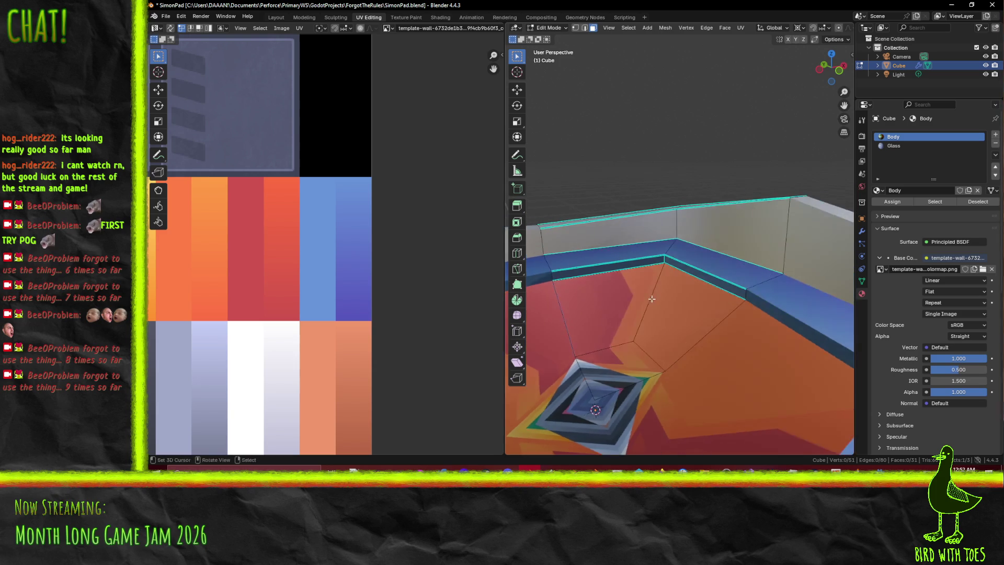
{"action": "scroll", "coordinate": [652, 296], "scroll_direction": "down", "scroll_amount": 2}
{"action": "scroll", "coordinate": [651, 297], "scroll_direction": "down", "scroll_amount": 5}
{"action": "middle_click_drag", "start_coordinate": [651, 296], "coordinate": [617, 279]}
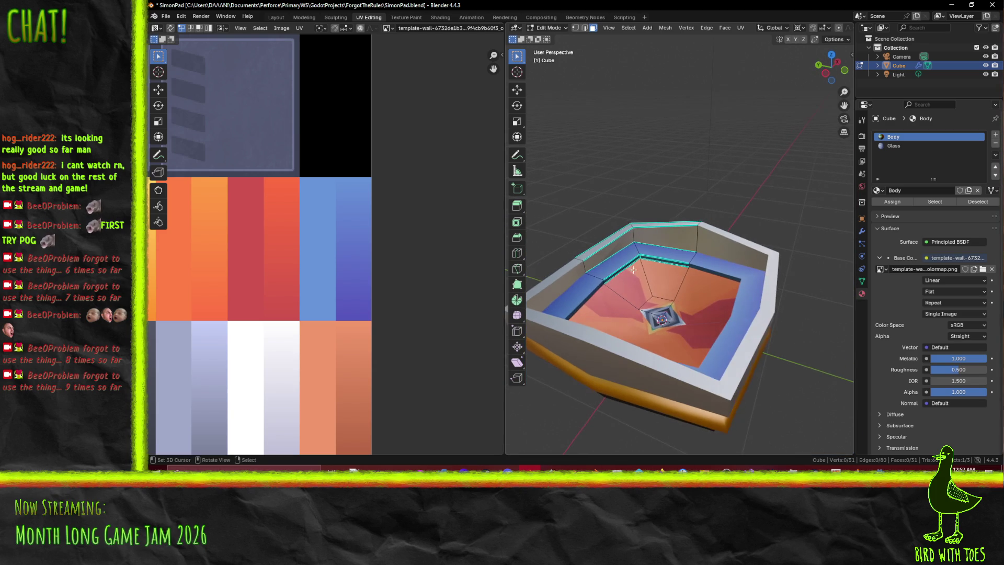
{"action": "scroll", "coordinate": [247, 295], "scroll_direction": "down", "scroll_amount": 3}
{"action": "mouse_move", "coordinate": [628, 313]}
{"action": "middle_mouse_down"}
{"action": "mouse_move", "coordinate": [738, 304]}
{"action": "mouse_move", "coordinate": [638, 301]}
{"action": "middle_mouse_up"}
{"action": "scroll", "coordinate": [637, 301], "scroll_direction": "up", "scroll_amount": 3}
{"action": "middle_click_drag", "start_coordinate": [644, 345], "coordinate": [652, 342]}
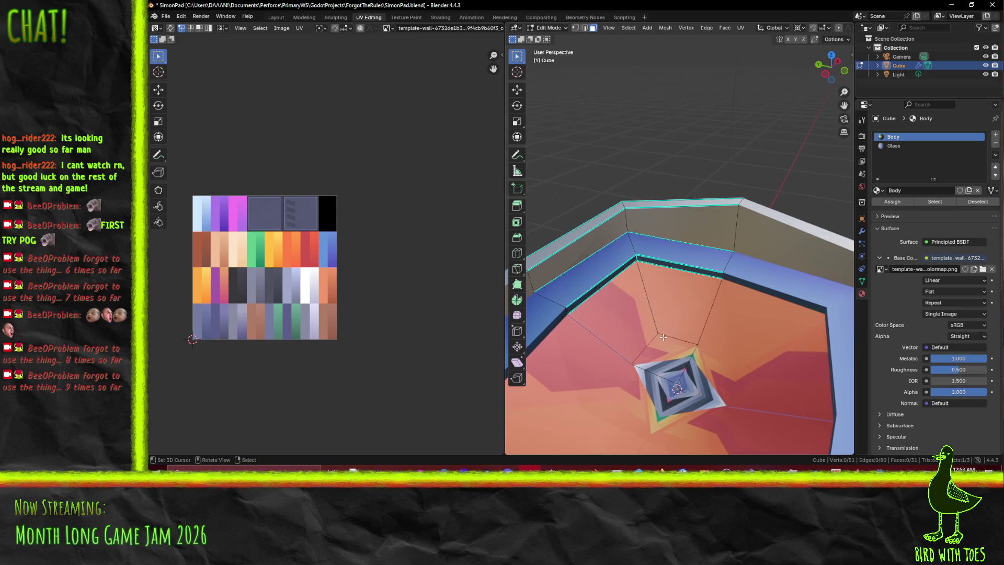
- Unwrap the floor face, shrink its UV island to a small quad and move it onto the peach swatch
{"action": "left_click", "coordinate": [653, 342]}
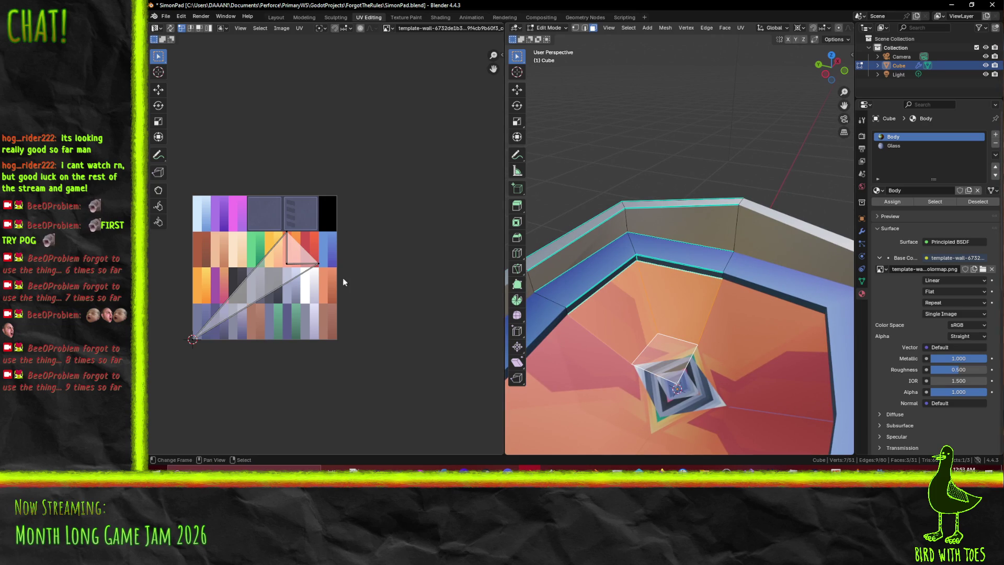
{"action": "key", "text": "u"}
{"action": "left_click", "coordinate": [672, 347]}
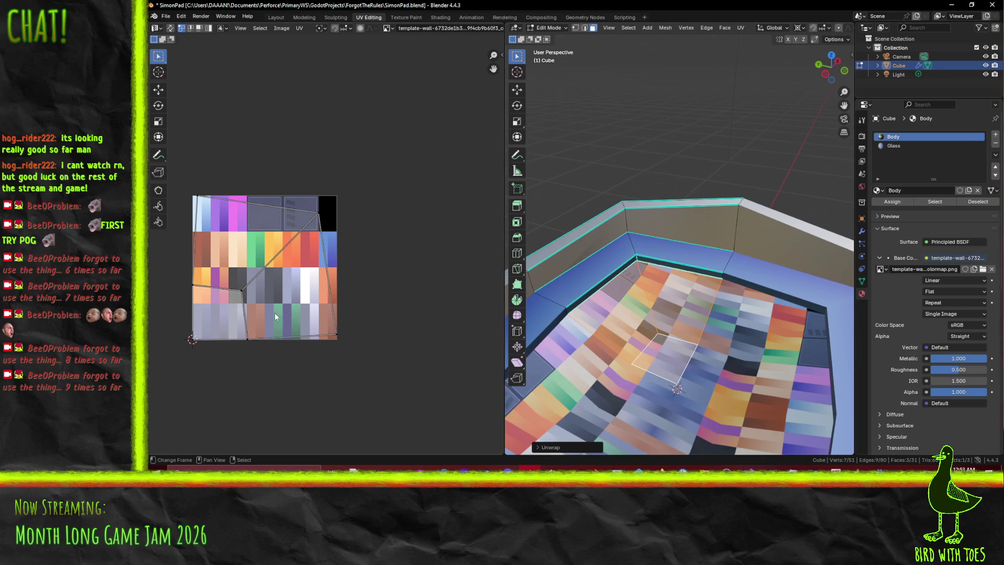
{"action": "scroll", "coordinate": [272, 317], "scroll_direction": "up", "scroll_amount": 2}
{"action": "scroll", "coordinate": [219, 351], "scroll_direction": "up", "scroll_amount": 1}
{"action": "middle_click_drag", "start_coordinate": [219, 350], "coordinate": [318, 330]}
{"action": "key", "text": "b"}
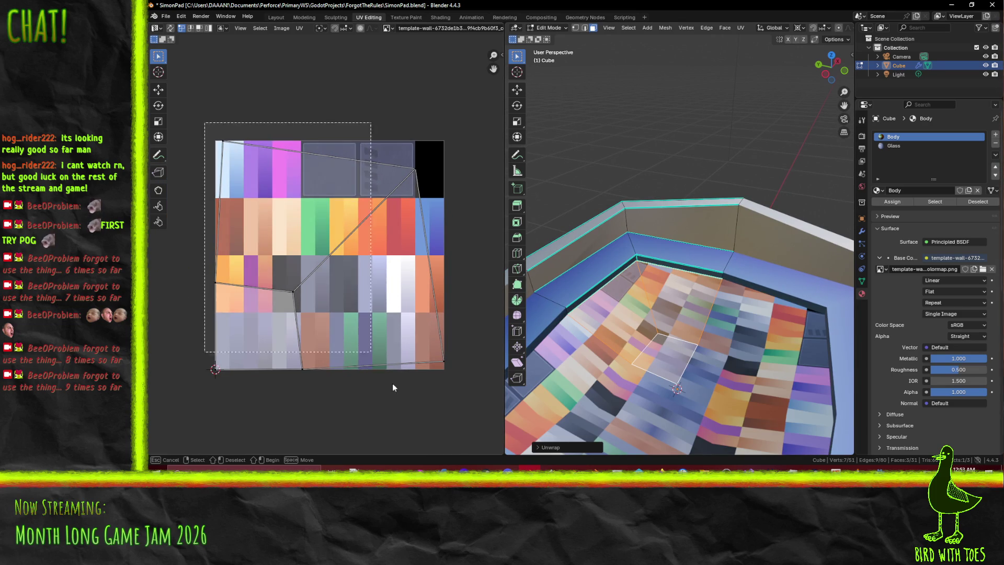
{"action": "left_click_drag", "start_coordinate": [361, 338], "coordinate": [458, 452]}
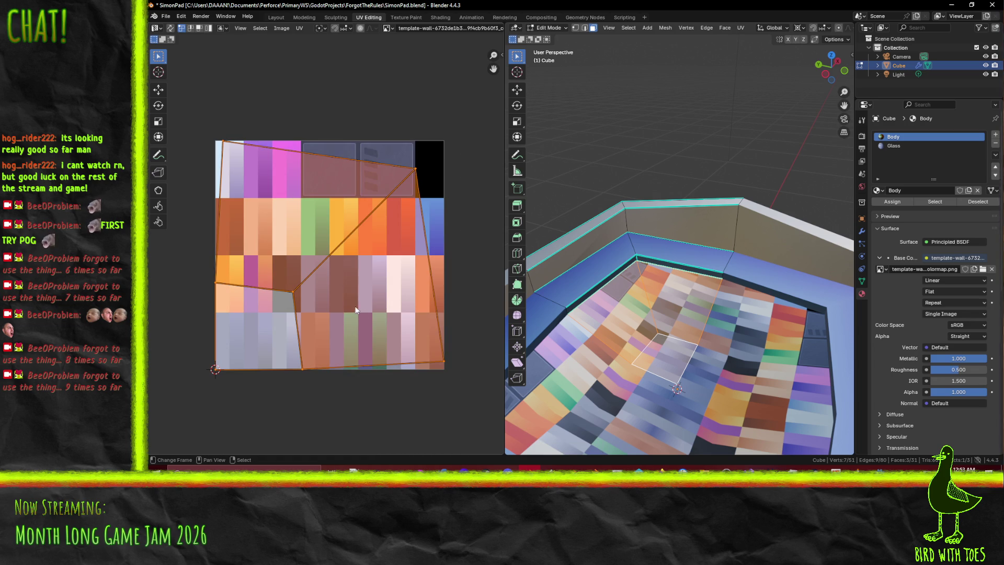
{"action": "key", "text": "s"}
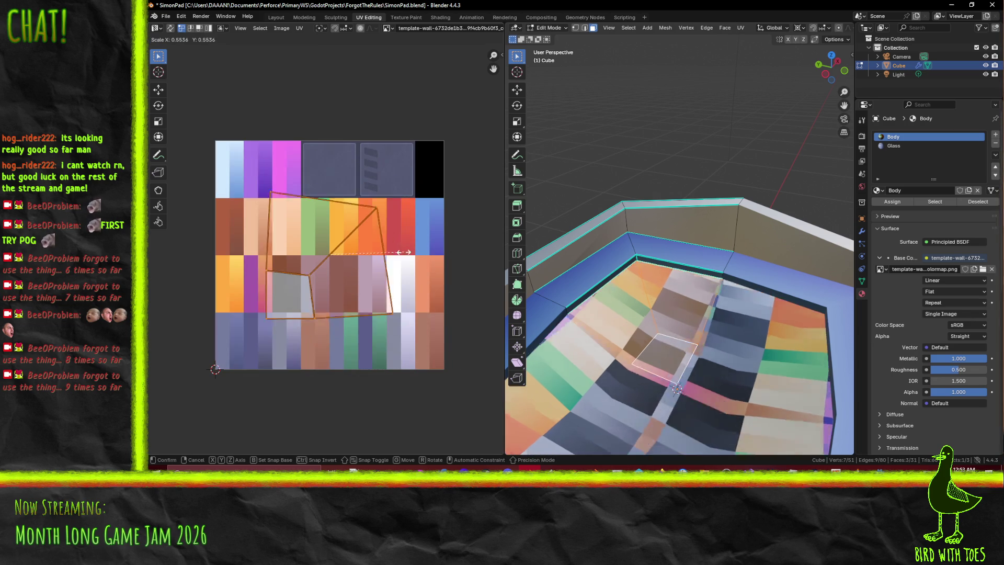
{"action": "left_click", "coordinate": [349, 250]}
{"action": "key", "text": "g"}
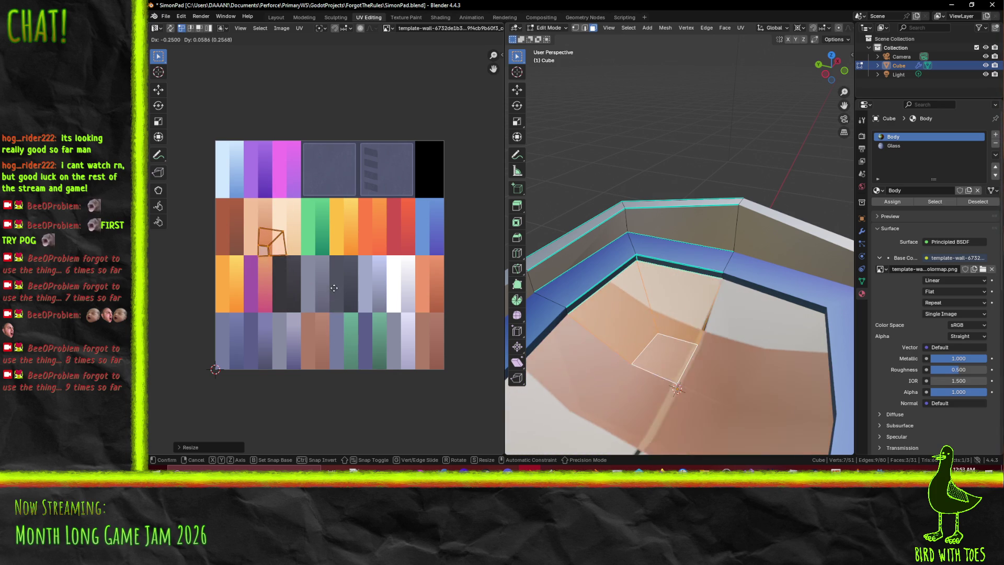
{"action": "left_click", "coordinate": [309, 303]}
{"action": "scroll", "coordinate": [346, 296], "scroll_direction": "up", "scroll_amount": 2}
{"action": "scroll", "coordinate": [377, 289], "scroll_direction": "up", "scroll_amount": 3}
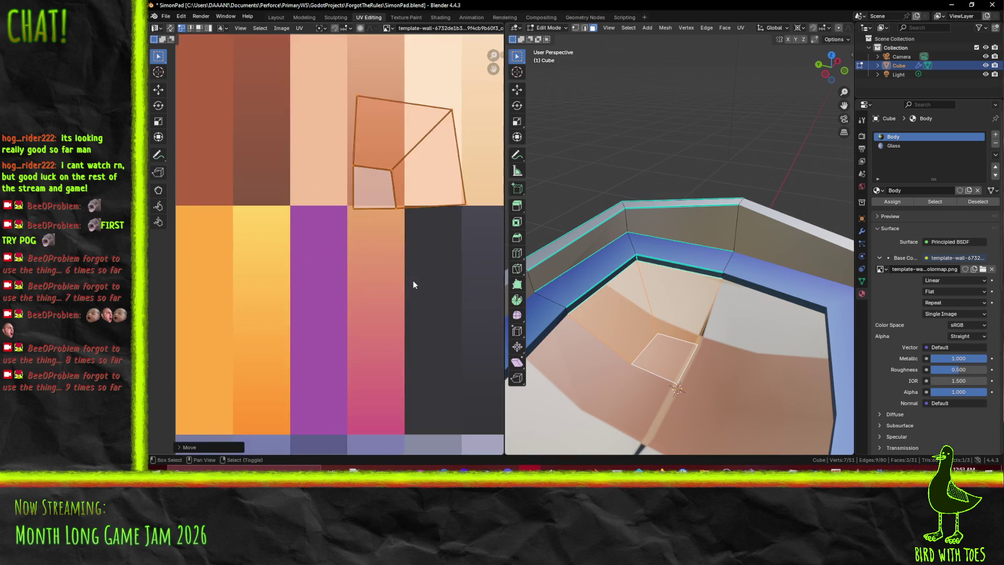
{"action": "scroll", "coordinate": [414, 284], "scroll_direction": "up", "scroll_amount": 1}
- Rotate the floor island near-square and shift it down within the swatch
{"action": "key", "text": "r"}
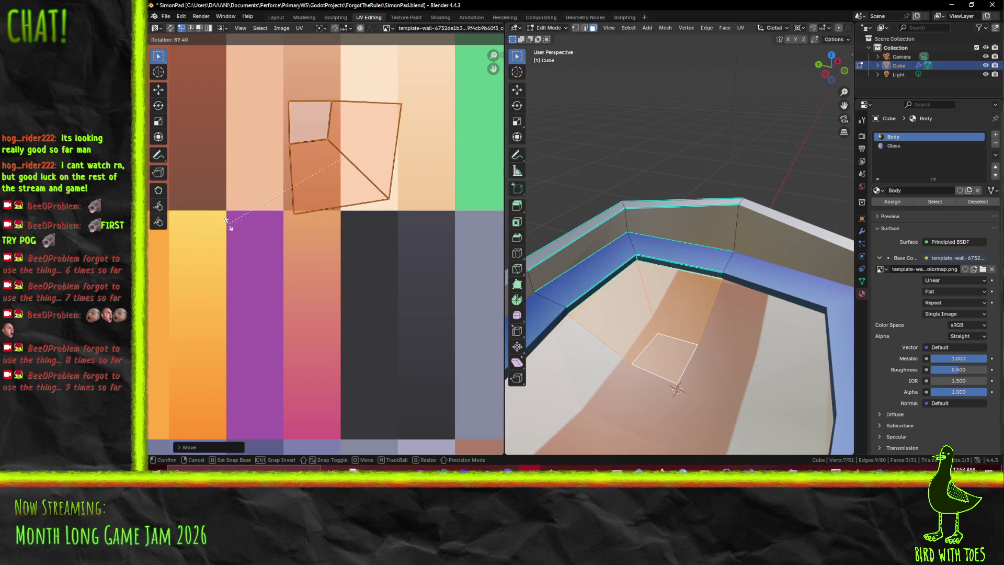
{"action": "left_click", "coordinate": [390, 214]}
{"action": "key", "text": "g"}
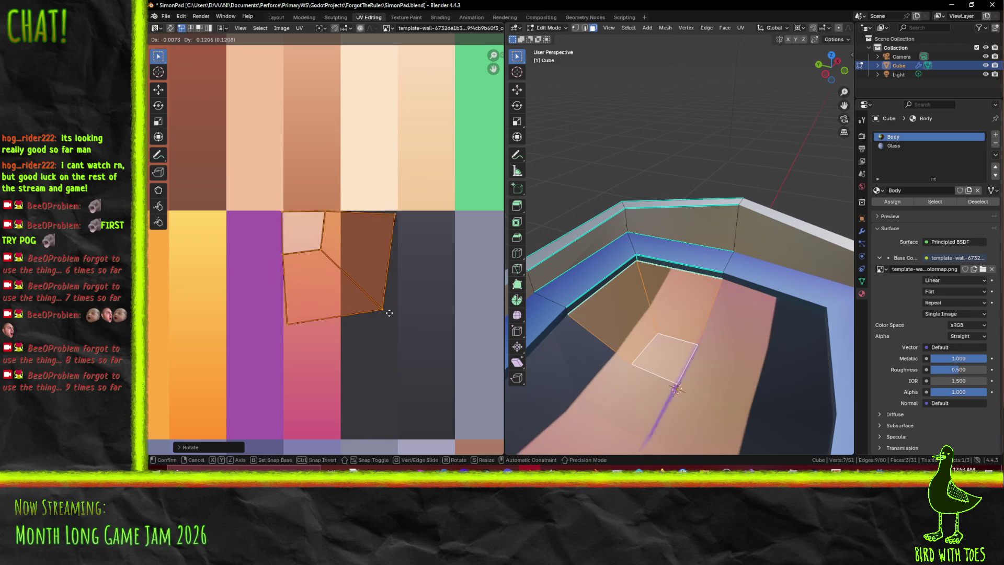
{"action": "left_click", "coordinate": [392, 313]}
{"action": "scroll", "coordinate": [379, 299], "scroll_direction": "up", "scroll_amount": 2}
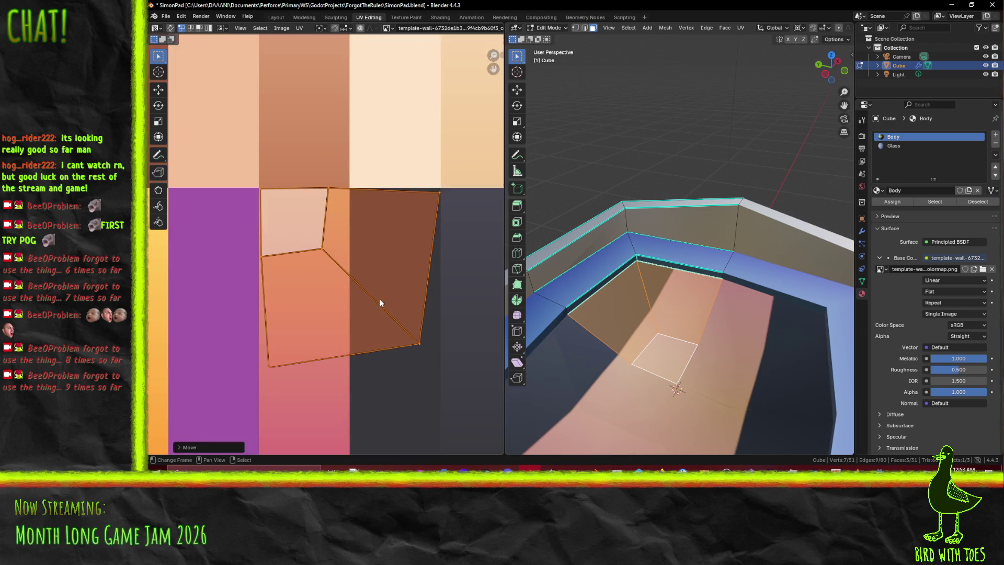
{"action": "left_click", "coordinate": [257, 271]}
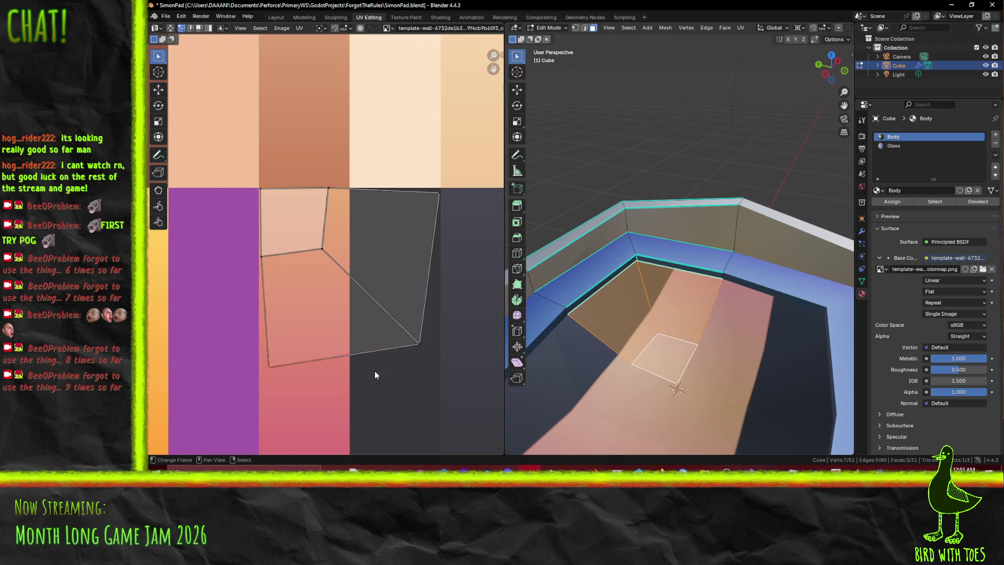
{"action": "scroll", "coordinate": [373, 370], "scroll_direction": "down", "scroll_amount": 2}
- Drag the island's corner vertices individually to stretch it over the pink-to-purple gradient strip
{"action": "key", "text": "g"}
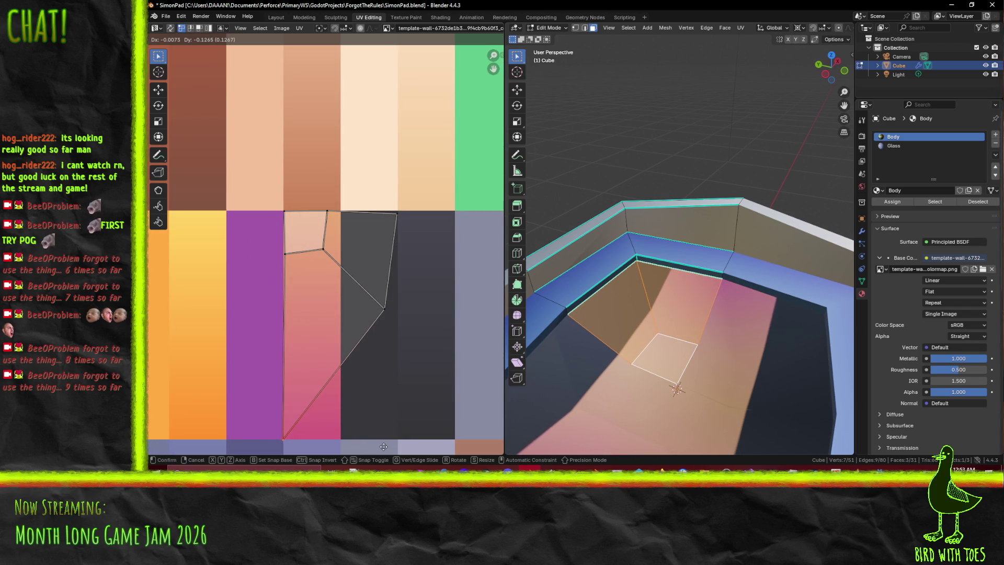
{"action": "left_click", "coordinate": [385, 439]}
{"action": "left_click", "coordinate": [394, 315]}
{"action": "key", "text": "g"}
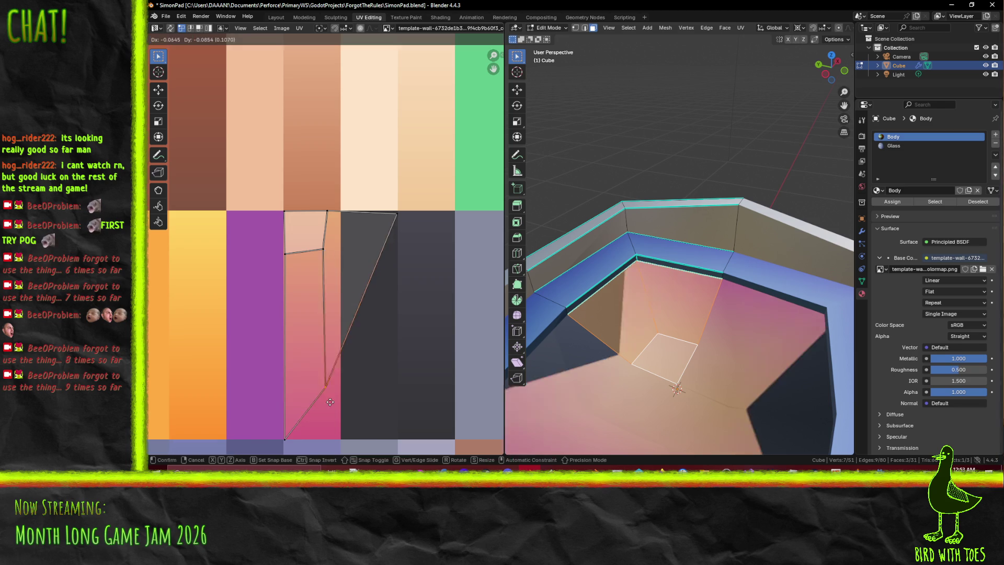
{"action": "left_click", "coordinate": [328, 445]}
{"action": "left_click", "coordinate": [392, 220]}
{"action": "key", "text": "g"}
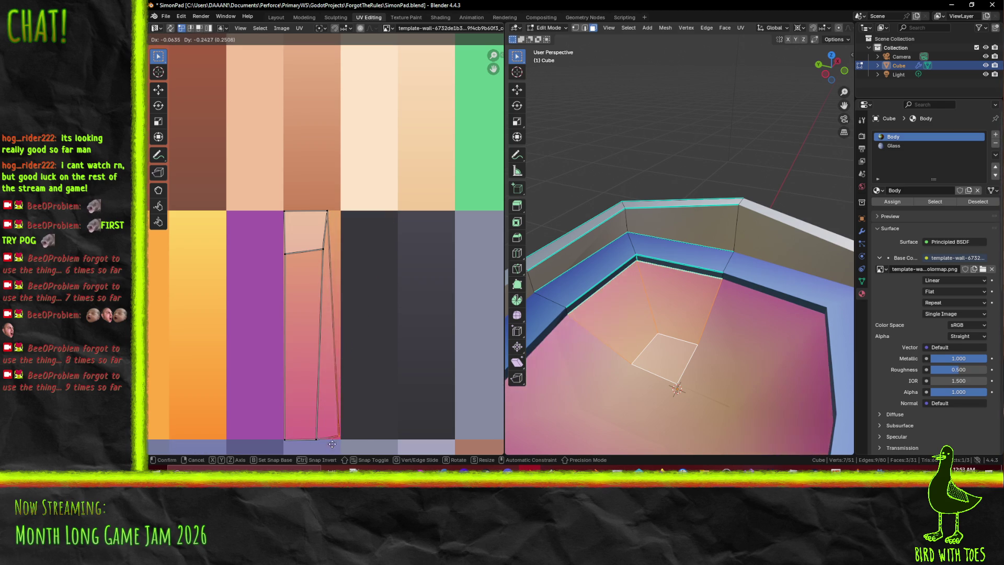
{"action": "left_click", "coordinate": [332, 446]}
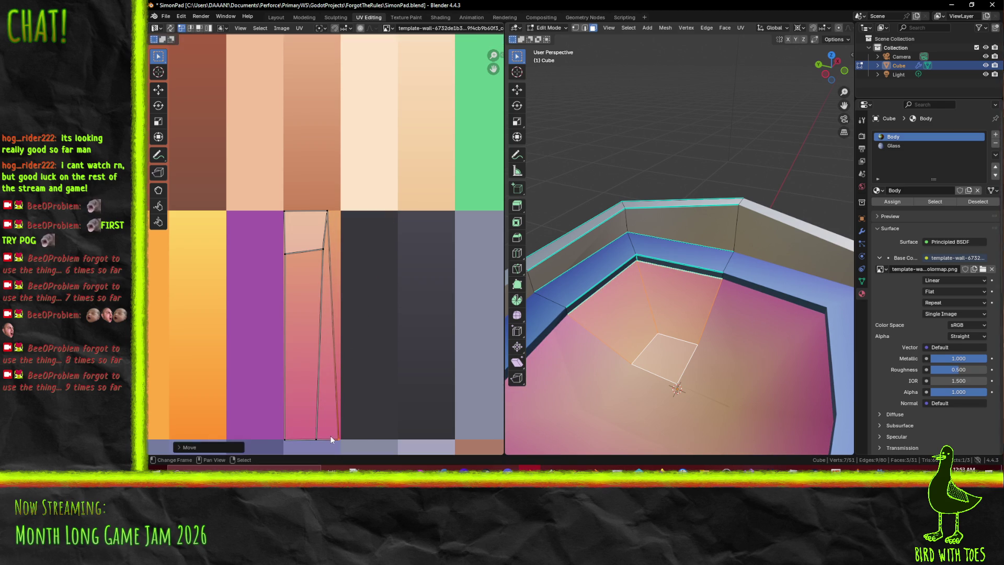
{"action": "left_click", "coordinate": [320, 250]}
{"action": "key", "text": "g"}
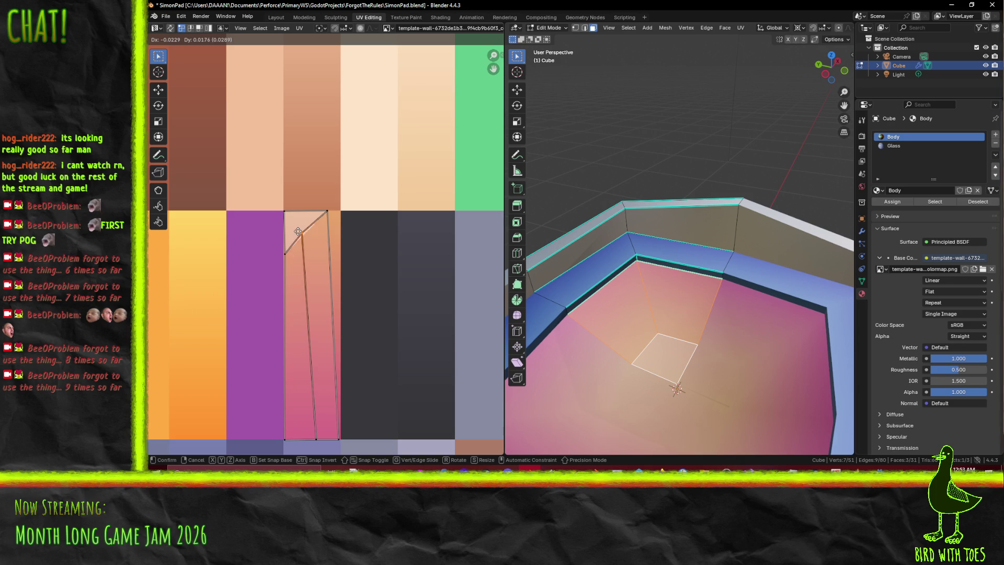
{"action": "left_click", "coordinate": [302, 233]}
{"action": "scroll", "coordinate": [649, 356], "scroll_direction": "down", "scroll_amount": 8}
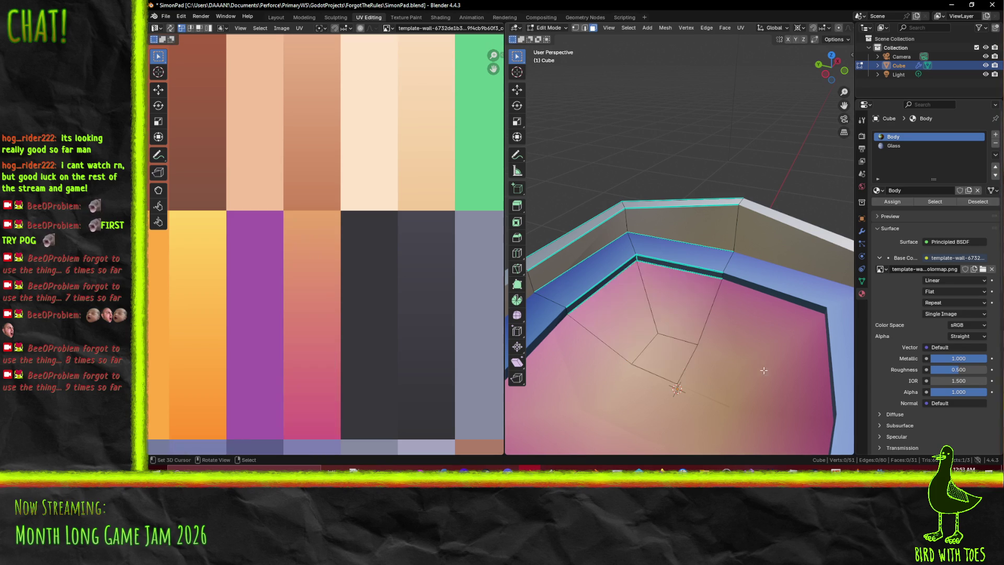
- Check the whole pad from above, save the file and select the Glass material slot
{"action": "key", "text": "Tab"}
{"action": "key", "text": "Tab"}
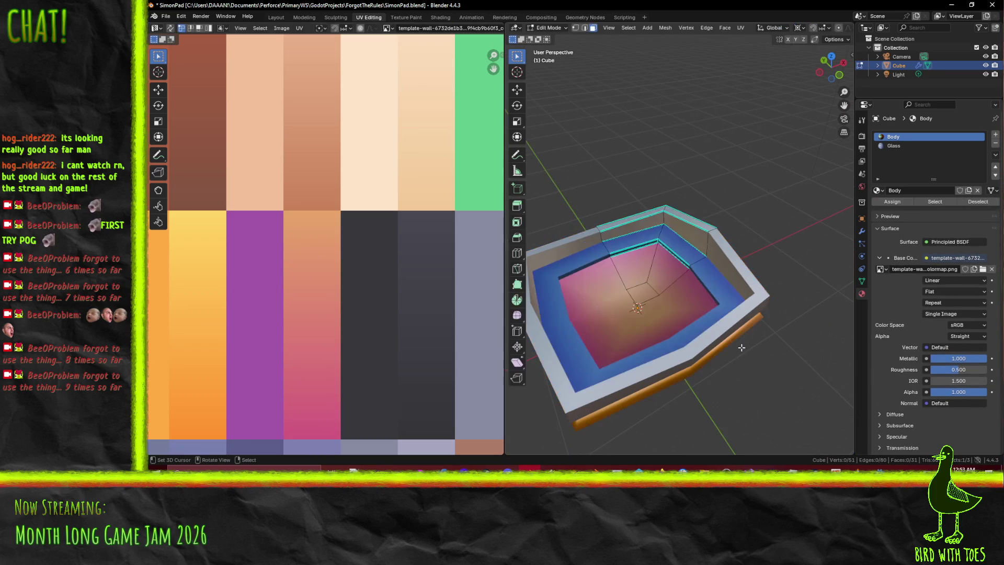
{"action": "mouse_move", "coordinate": [743, 360]}
{"action": "middle_mouse_down"}
{"action": "mouse_move", "coordinate": [689, 335]}
{"action": "mouse_move", "coordinate": [757, 290]}
{"action": "mouse_move", "coordinate": [750, 275]}
{"action": "mouse_move", "coordinate": [656, 232]}
{"action": "mouse_move", "coordinate": [665, 290]}
{"action": "middle_mouse_up"}
{"action": "key", "text": "ctrl+s"}
{"action": "key", "text": "Tab"}
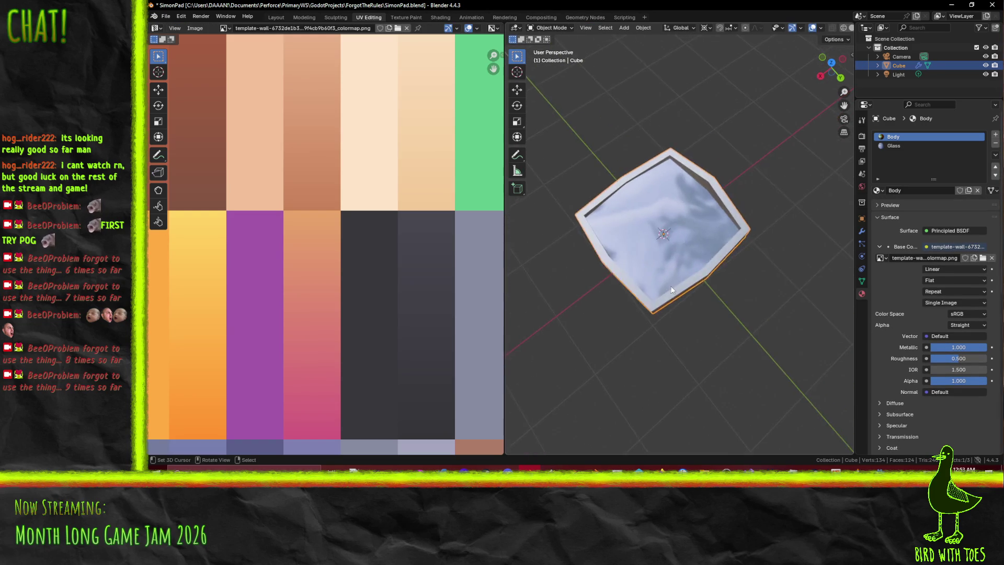
{"action": "scroll", "coordinate": [672, 283], "scroll_direction": "up", "scroll_amount": 3}
{"action": "scroll", "coordinate": [673, 282], "scroll_direction": "down", "scroll_amount": 1}
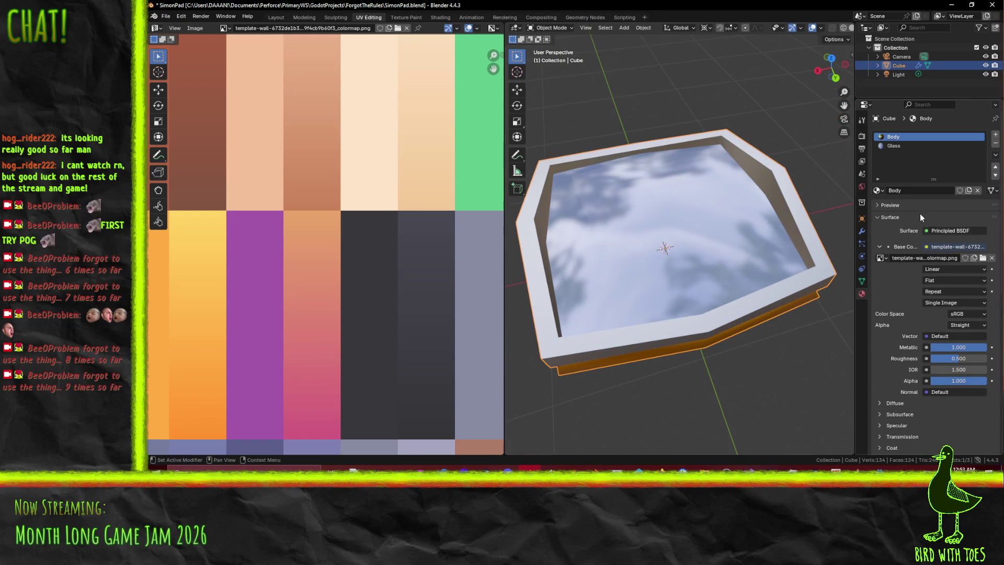
{"action": "left_click", "coordinate": [889, 147]}
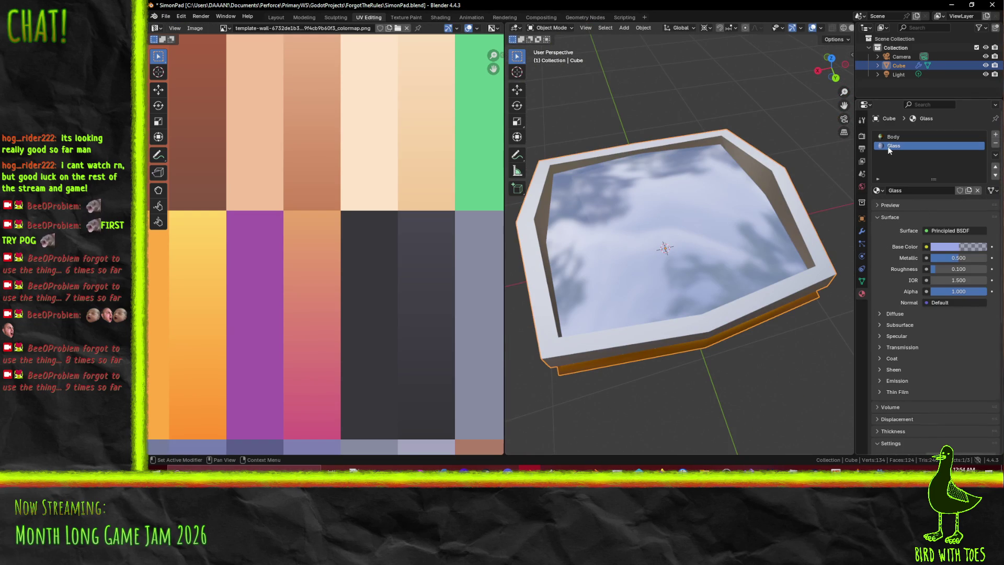
- Set the Glass base colour's alpha back to 1 and the material Alpha to 0.25, then save
{"action": "left_click", "coordinate": [944, 246]}
{"action": "left_click", "coordinate": [970, 220]}
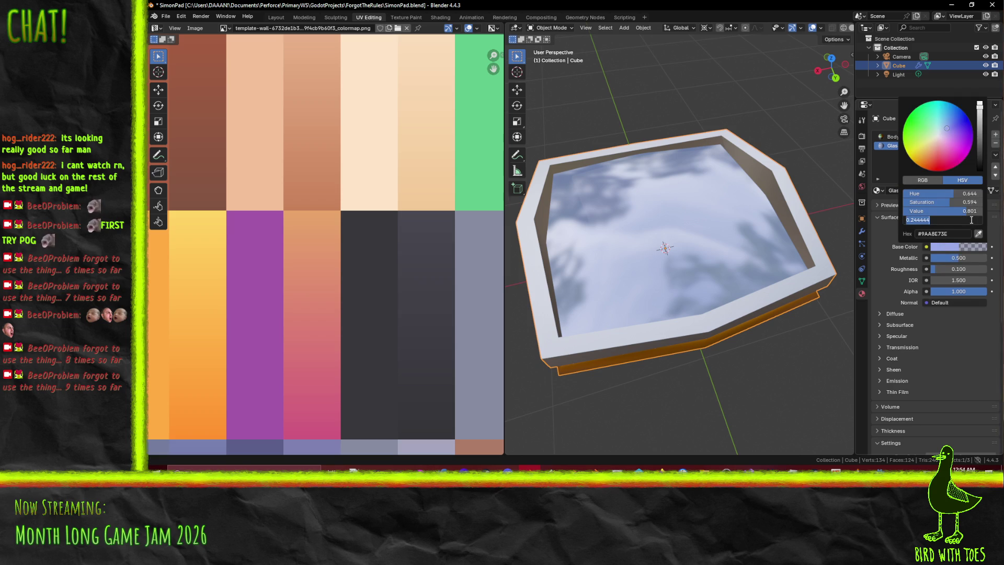
{"action": "type", "text": "0.25"}
{"action": "key", "text": "Return"}
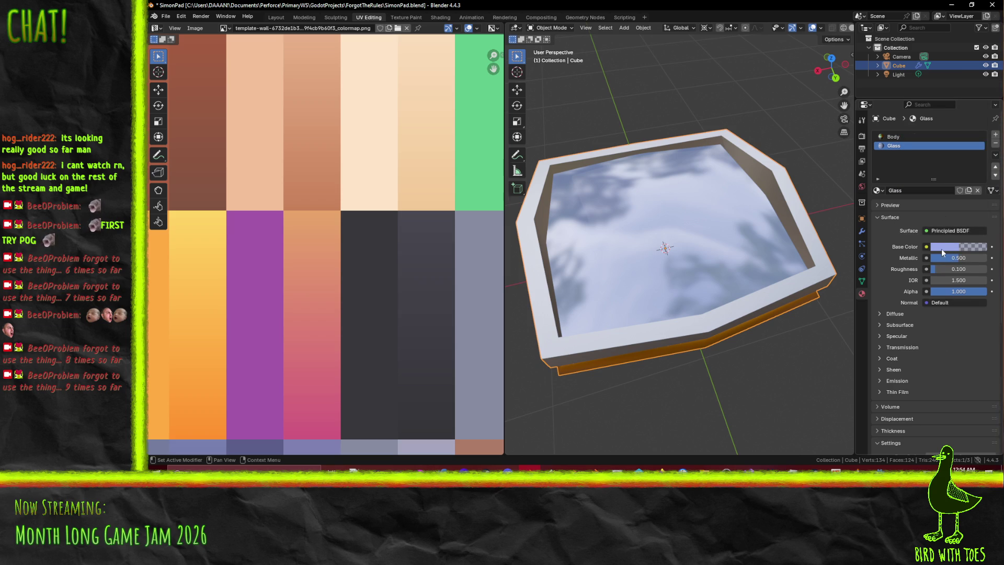
{"action": "left_click", "coordinate": [961, 247]}
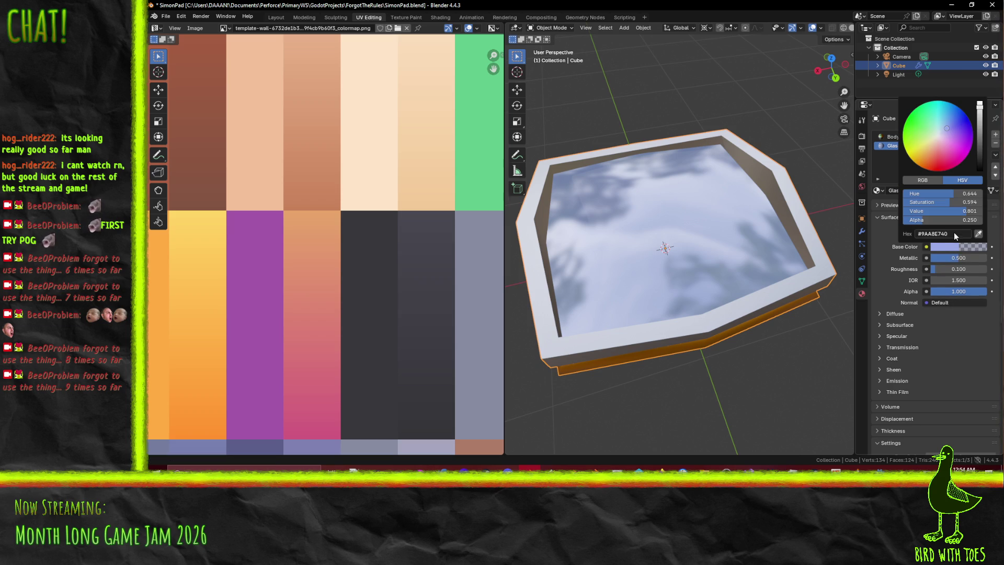
{"action": "left_click", "coordinate": [977, 221]}
{"action": "key", "text": "Return"}
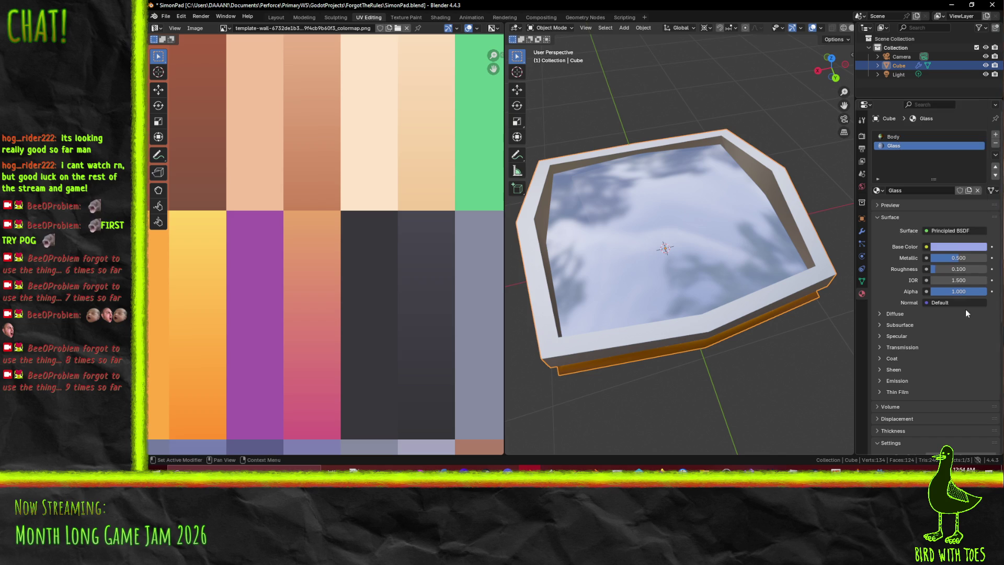
{"action": "left_click", "coordinate": [969, 291]}
{"action": "type", "text": "0.25"}
{"action": "key", "text": "Return"}
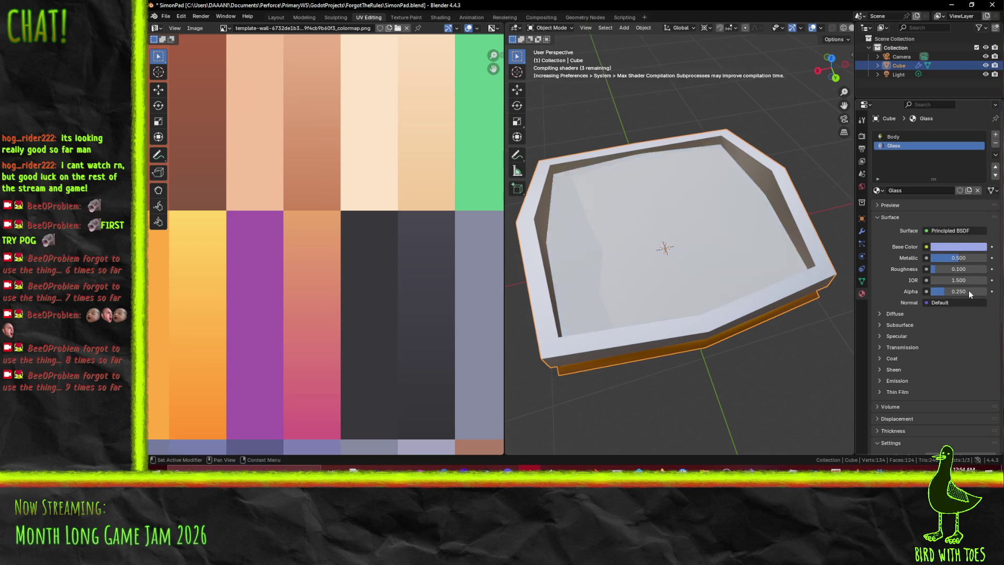
{"action": "key", "text": "ctrl+s"}
{"action": "mouse_move", "coordinate": [737, 265]}
{"action": "middle_mouse_down"}
{"action": "mouse_move", "coordinate": [610, 233]}
{"action": "mouse_move", "coordinate": [732, 253]}
{"action": "middle_mouse_up"}
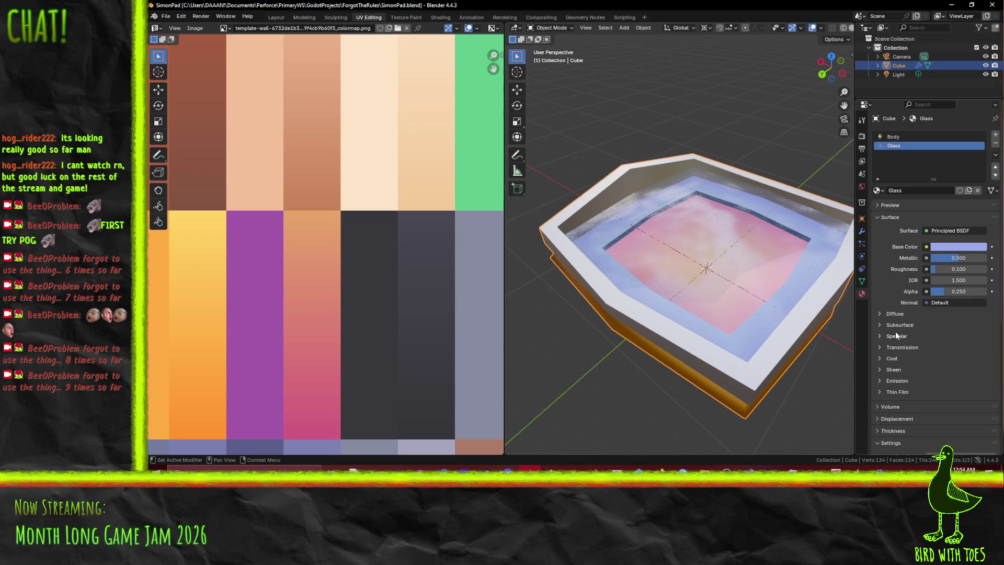
- Expand the Diffuse, Specular and Transmission settings to review the glass shader values
{"action": "left_click", "coordinate": [894, 314]}
{"action": "left_click", "coordinate": [904, 347]}
{"action": "scroll", "coordinate": [933, 356], "scroll_direction": "down", "scroll_amount": 1}
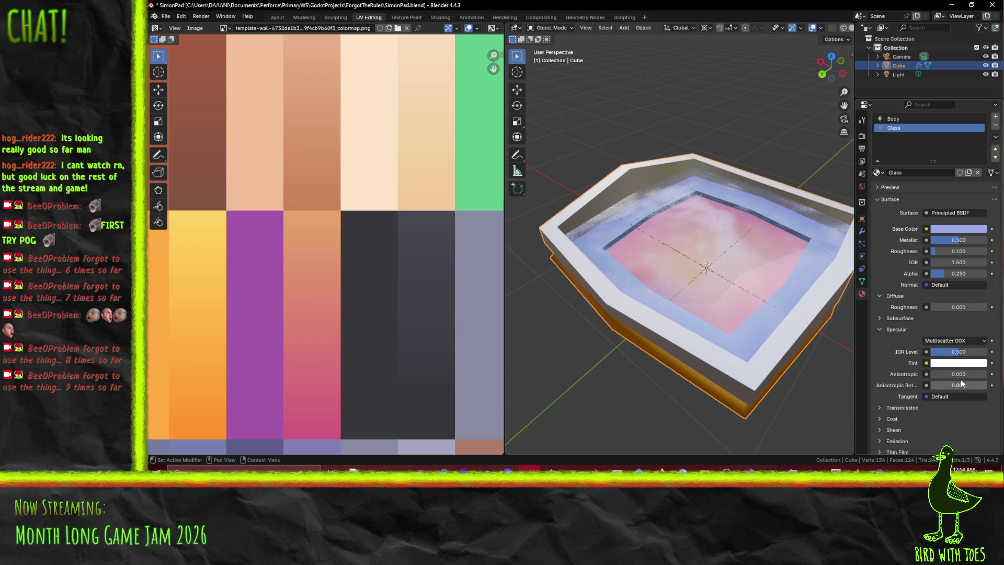
{"action": "left_click", "coordinate": [902, 407]}
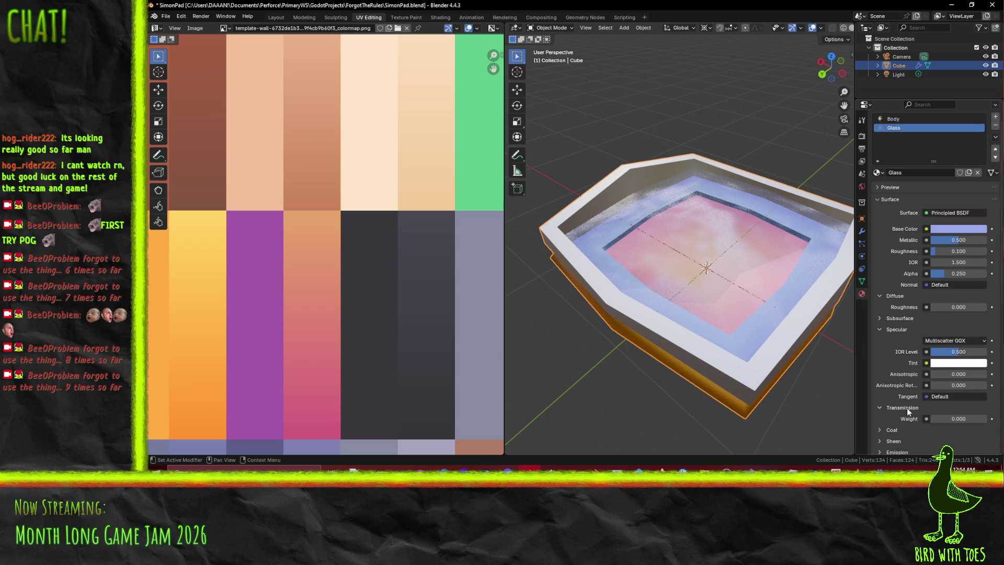
{"action": "left_click", "coordinate": [898, 318]}
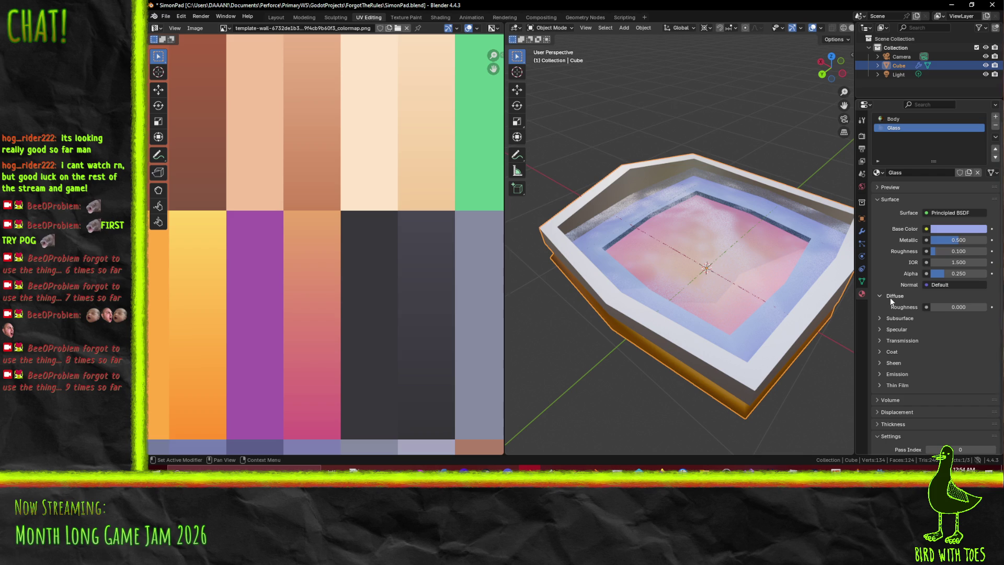
- Delete the Light and Camera from the Outliner, save the file and switch to Godot
{"action": "left_click", "coordinate": [890, 298]}
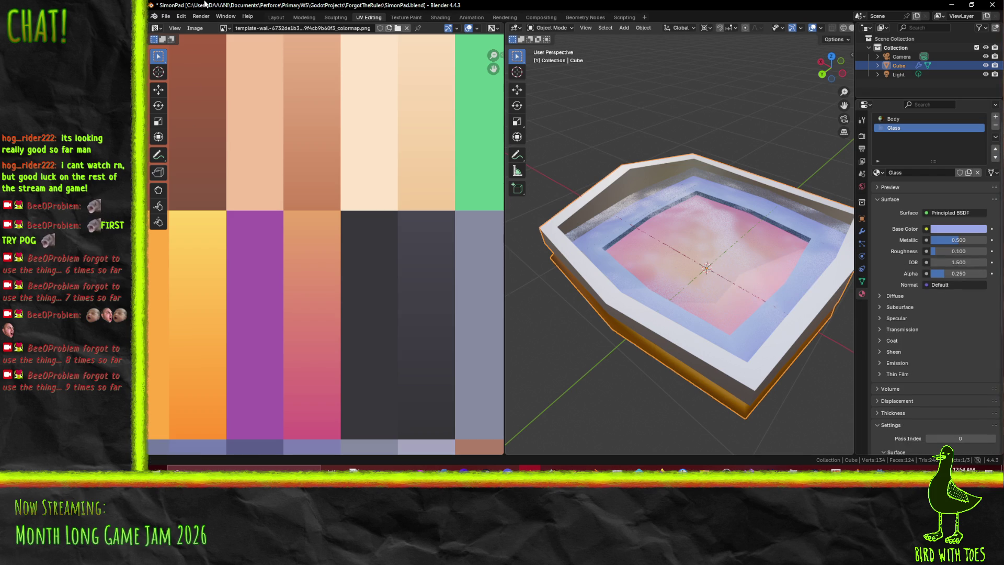
{"action": "key", "text": "ctrl+s"}
{"action": "left_click", "coordinate": [883, 75]}
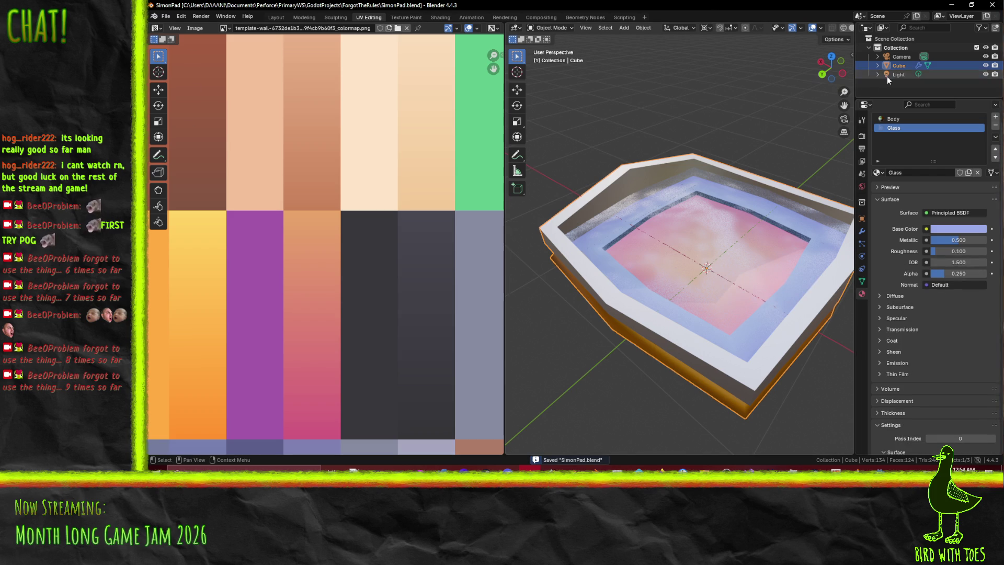
{"action": "key", "text": "Delete"}
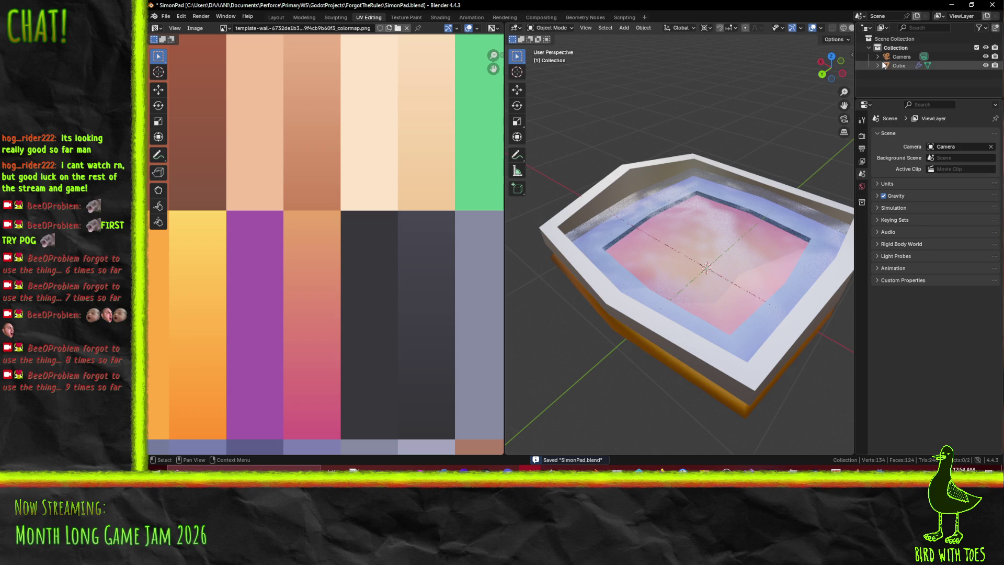
{"action": "left_click", "coordinate": [890, 56]}
{"action": "key", "text": "Delete"}
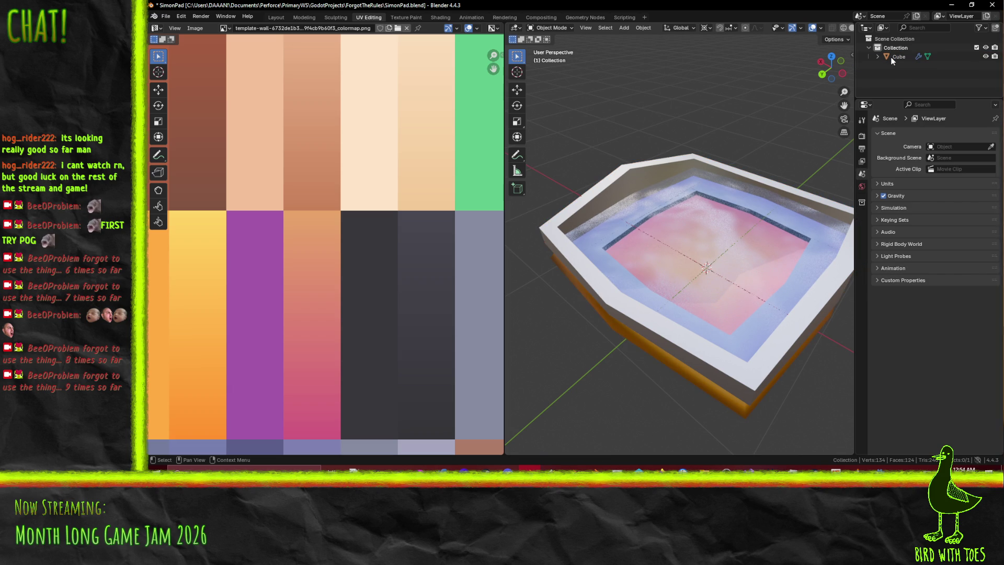
{"action": "key", "text": "ctrl+s"}
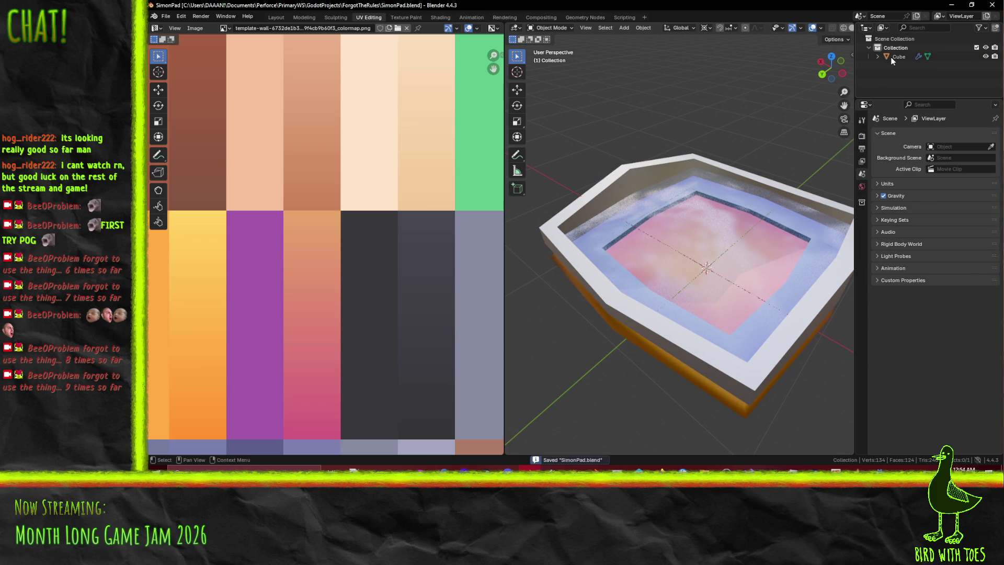
{"action": "scroll", "coordinate": [691, 260], "scroll_direction": "down", "scroll_amount": 3}
{"action": "mouse_move", "coordinate": [690, 259]}
{"action": "middle_mouse_down"}
{"action": "mouse_move", "coordinate": [736, 242]}
{"action": "mouse_move", "coordinate": [778, 242]}
{"action": "mouse_move", "coordinate": [766, 297]}
{"action": "mouse_move", "coordinate": [747, 319]}
{"action": "middle_mouse_up"}
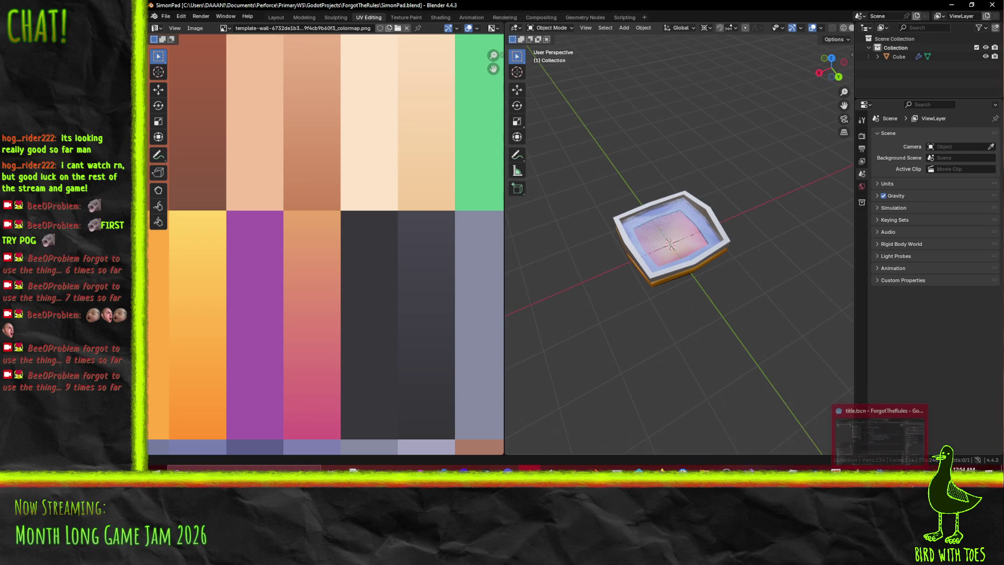
{"action": "left_click", "coordinate": [878, 471]}
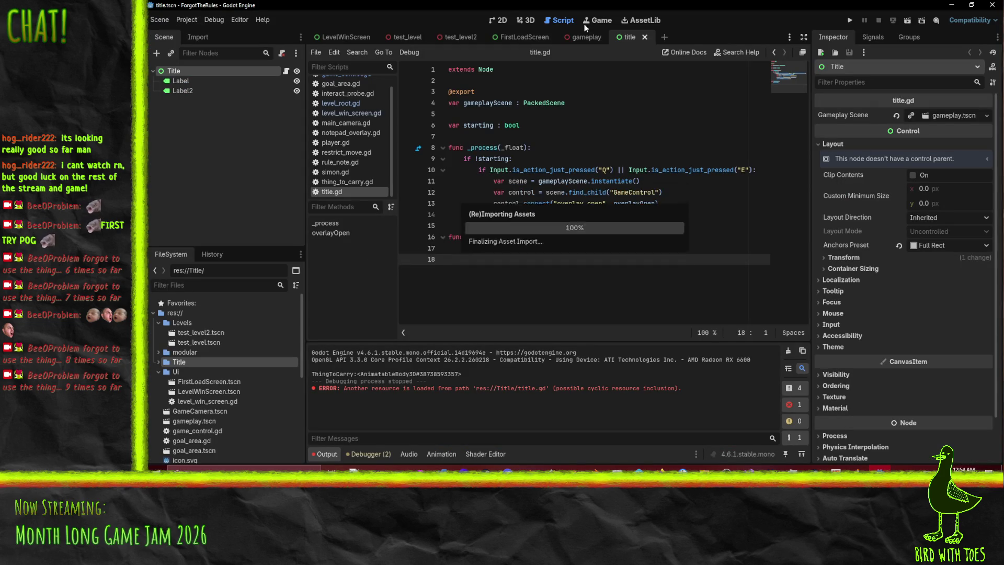
- Drop SimonPad.blend from the modular folder into the test_level2 scene and open its Advanced Import Settings
{"action": "left_click", "coordinate": [526, 21]}
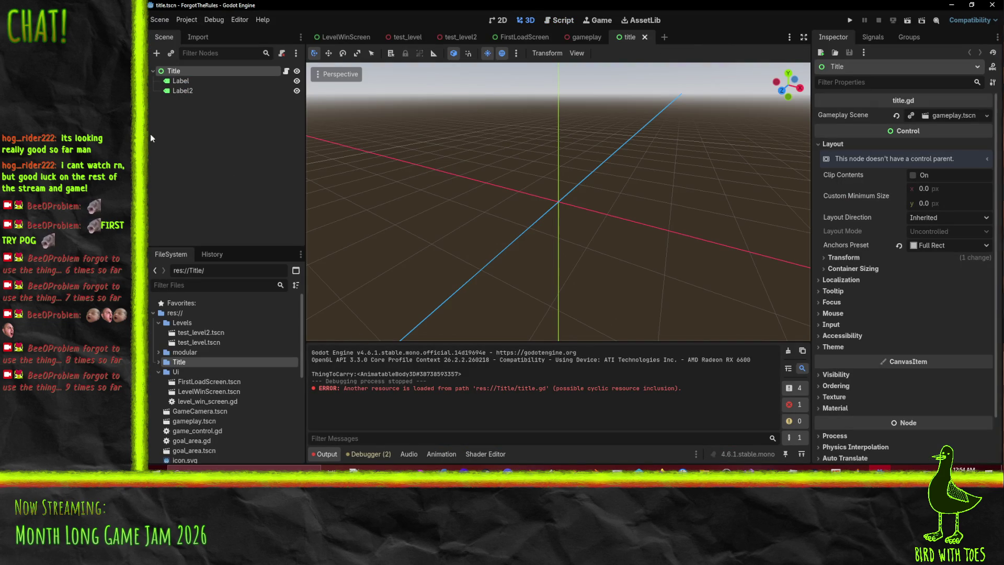
{"action": "left_click", "coordinate": [460, 37]}
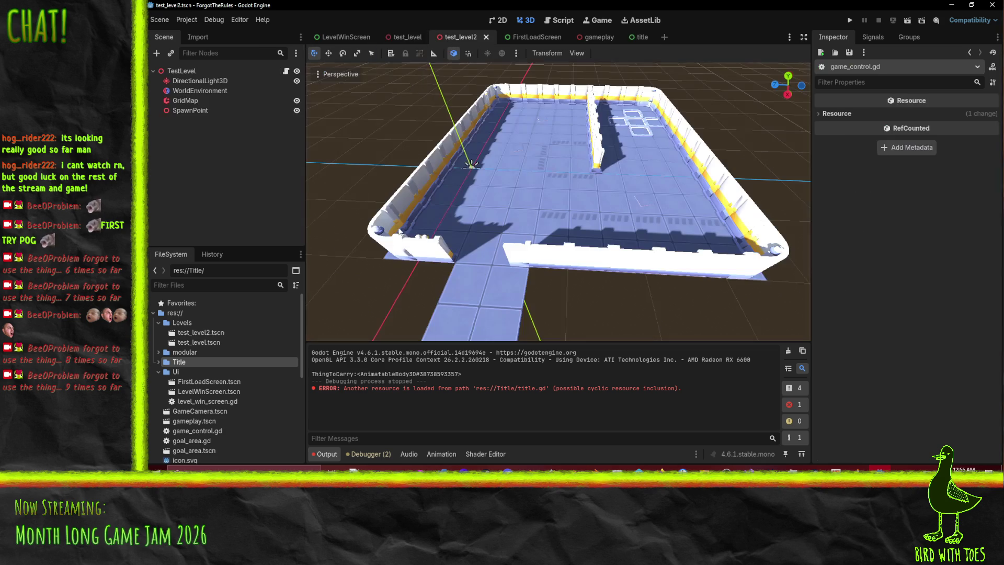
{"action": "left_click", "coordinate": [159, 352]}
{"action": "scroll", "coordinate": [211, 391], "scroll_direction": "down", "scroll_amount": 3}
{"action": "scroll", "coordinate": [211, 392], "scroll_direction": "down", "scroll_amount": 3}
{"action": "scroll", "coordinate": [211, 392], "scroll_direction": "up", "scroll_amount": 2}
{"action": "scroll", "coordinate": [223, 391], "scroll_direction": "up", "scroll_amount": 3}
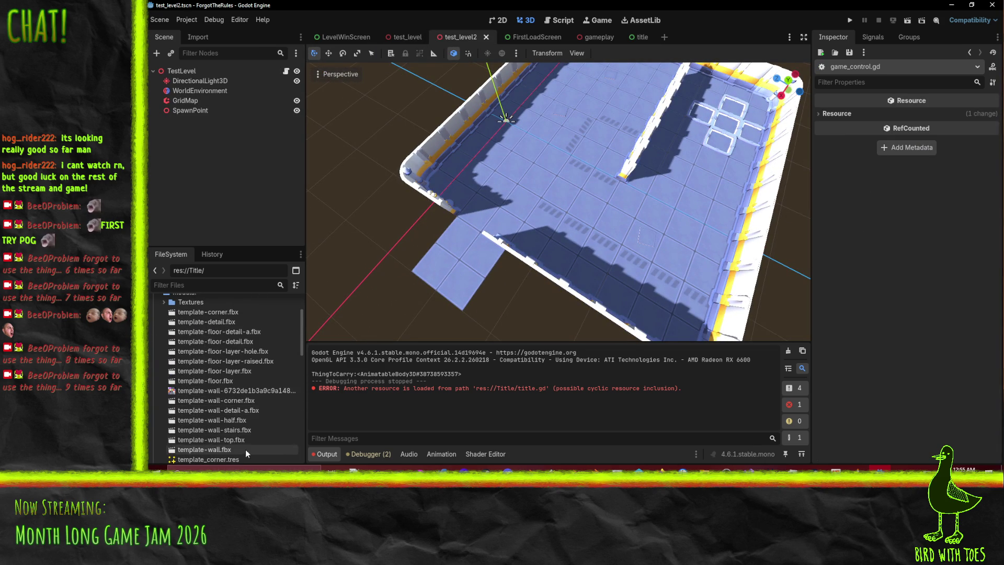
{"action": "scroll", "coordinate": [237, 431], "scroll_direction": "up", "scroll_amount": 1}
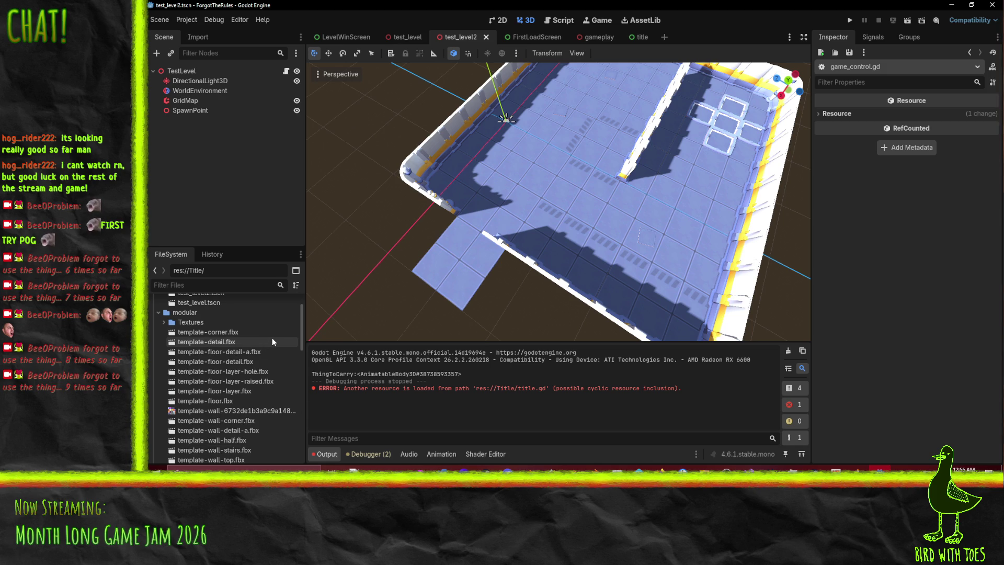
{"action": "scroll", "coordinate": [234, 375], "scroll_direction": "down", "scroll_amount": 2}
{"action": "scroll", "coordinate": [236, 376], "scroll_direction": "down", "scroll_amount": 3}
{"action": "scroll", "coordinate": [219, 380], "scroll_direction": "down", "scroll_amount": 5}
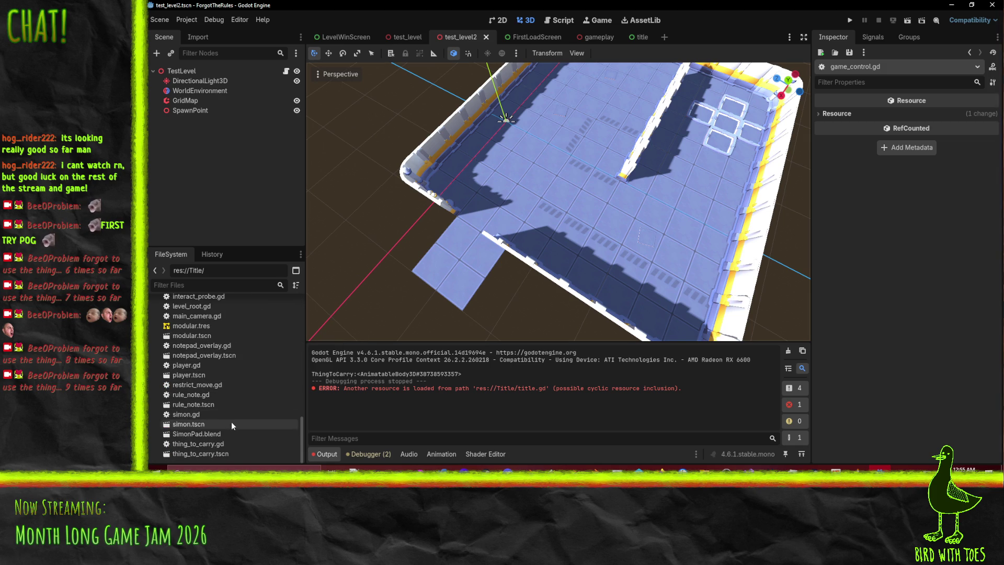
{"action": "left_click_drag", "start_coordinate": [193, 436], "coordinate": [535, 184]}
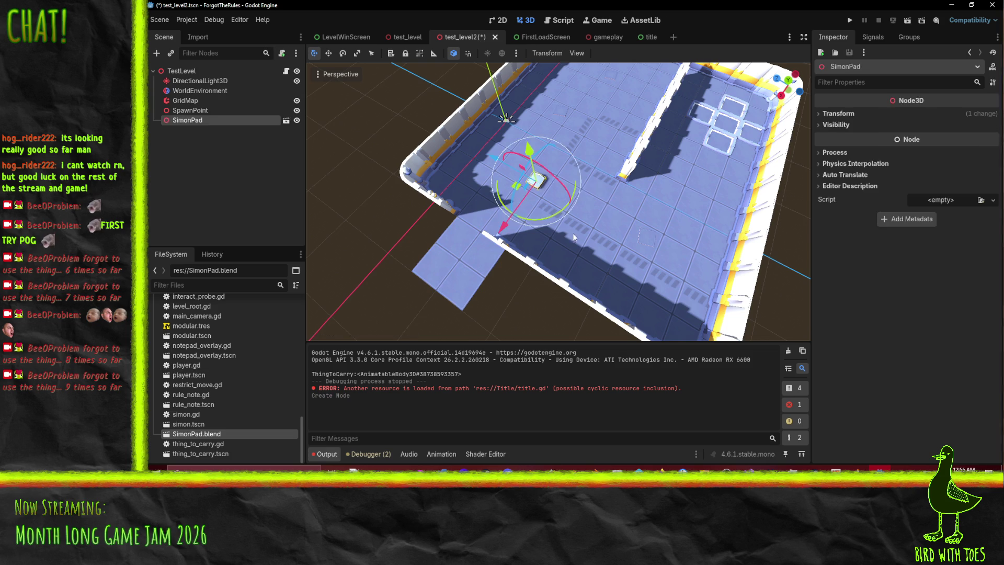
{"action": "scroll", "coordinate": [564, 224], "scroll_direction": "up", "scroll_amount": 5}
{"action": "mouse_move", "coordinate": [660, 166]}
{"action": "middle_mouse_down"}
{"action": "mouse_move", "coordinate": [713, 112]}
{"action": "mouse_move", "coordinate": [738, 63]}
{"action": "mouse_move", "coordinate": [747, 343]}
{"action": "mouse_move", "coordinate": [730, 78]}
{"action": "mouse_move", "coordinate": [596, 157]}
{"action": "middle_mouse_up"}
{"action": "double_click", "coordinate": [188, 433]}
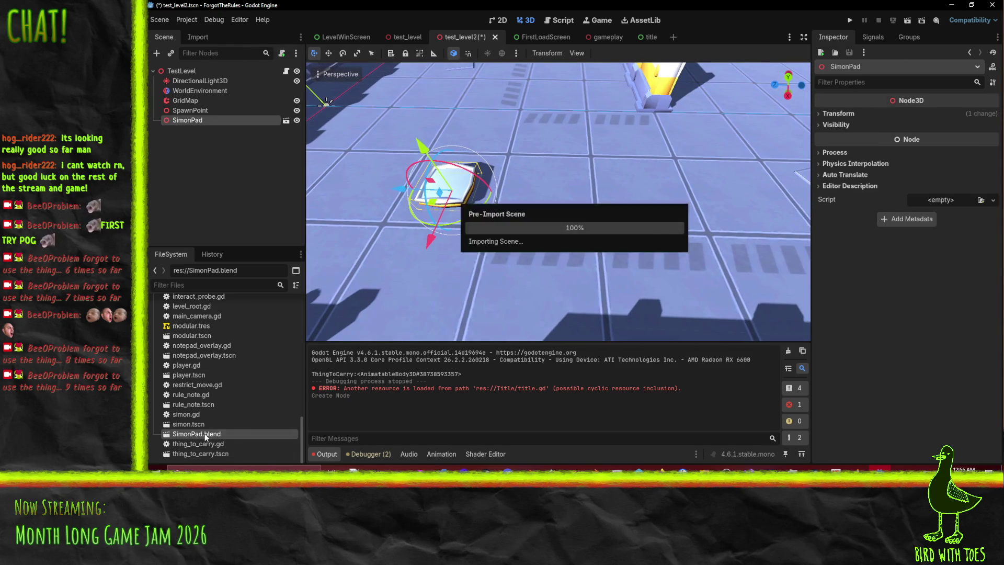
- Review the imported Body and Glass materials, meshes and Cube node in the import dialog
{"action": "left_click_drag", "start_coordinate": [660, 198], "coordinate": [496, 195]}
{"action": "left_click", "coordinate": [317, 75]}
{"action": "left_click", "coordinate": [267, 95]}
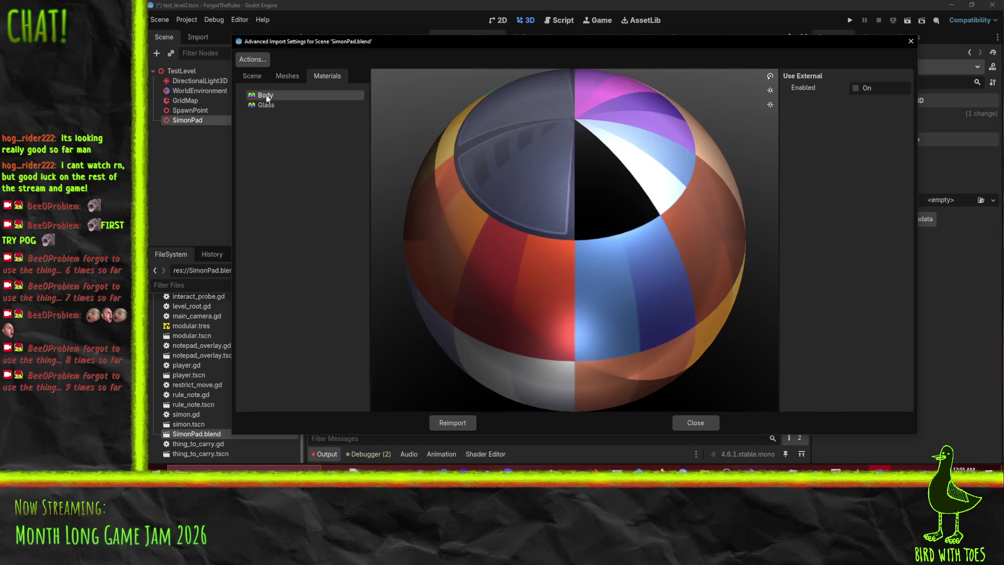
{"action": "left_click", "coordinate": [266, 106]}
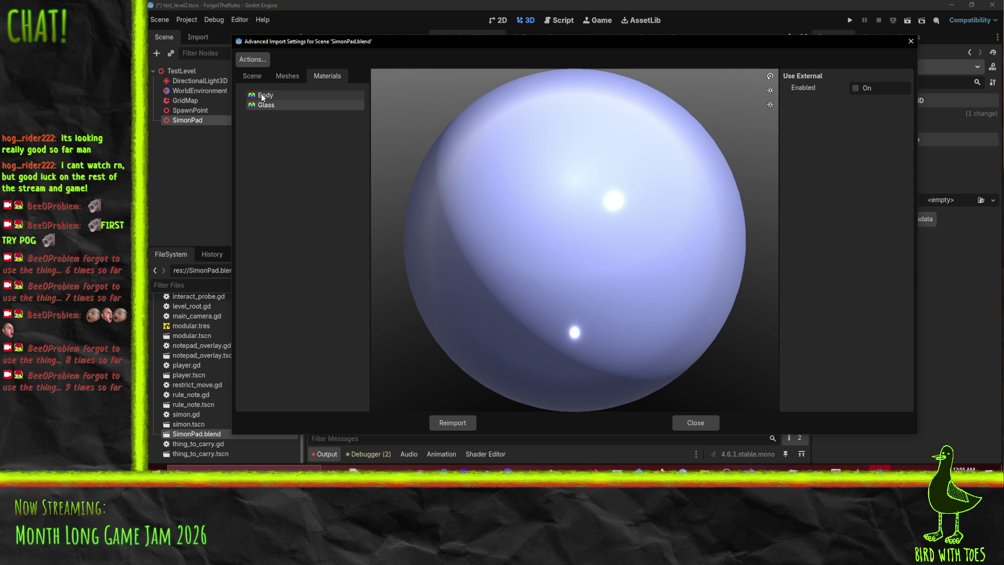
{"action": "left_click", "coordinate": [287, 75]}
{"action": "left_click", "coordinate": [256, 76]}
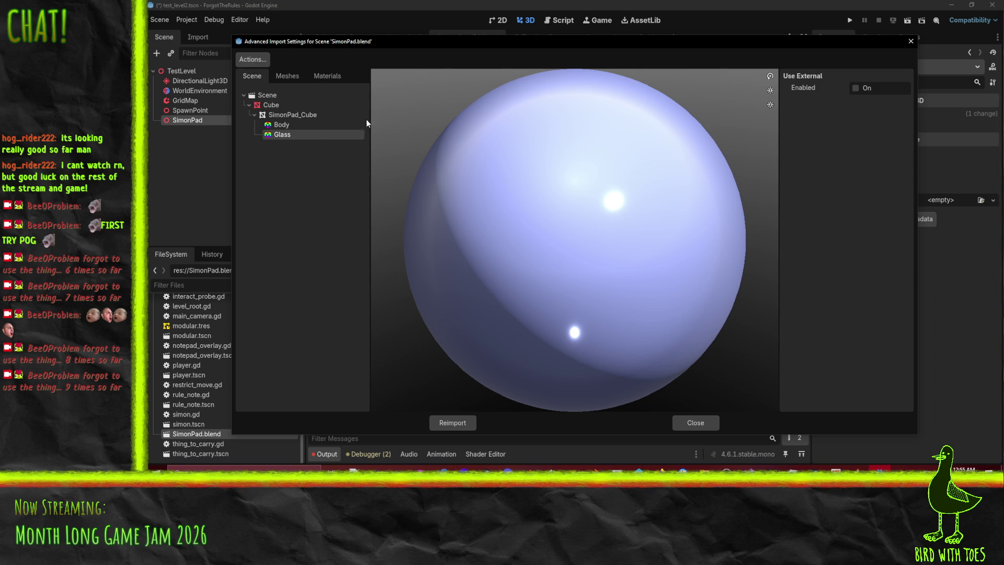
{"action": "left_click", "coordinate": [274, 105]}
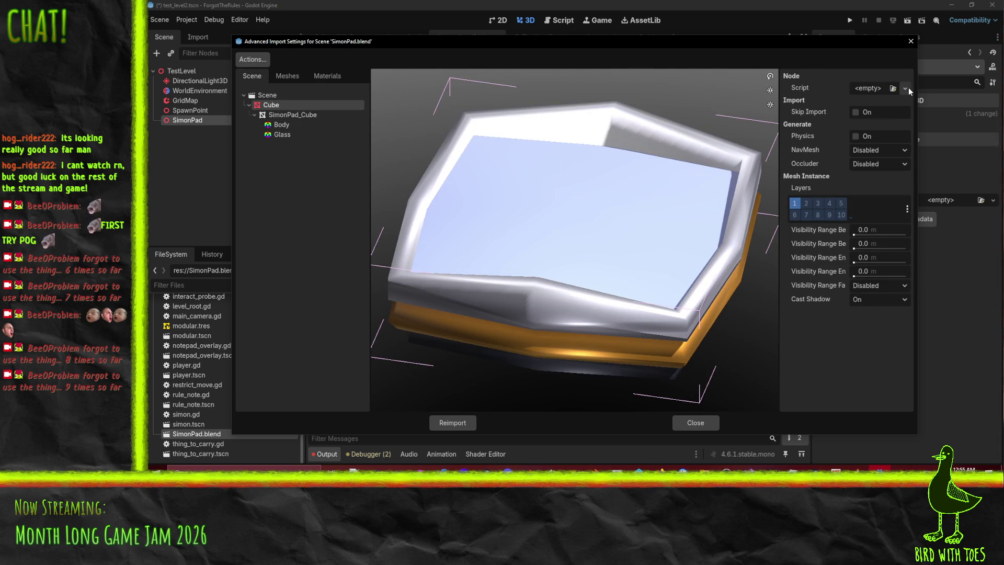
{"action": "left_click", "coordinate": [328, 76]}
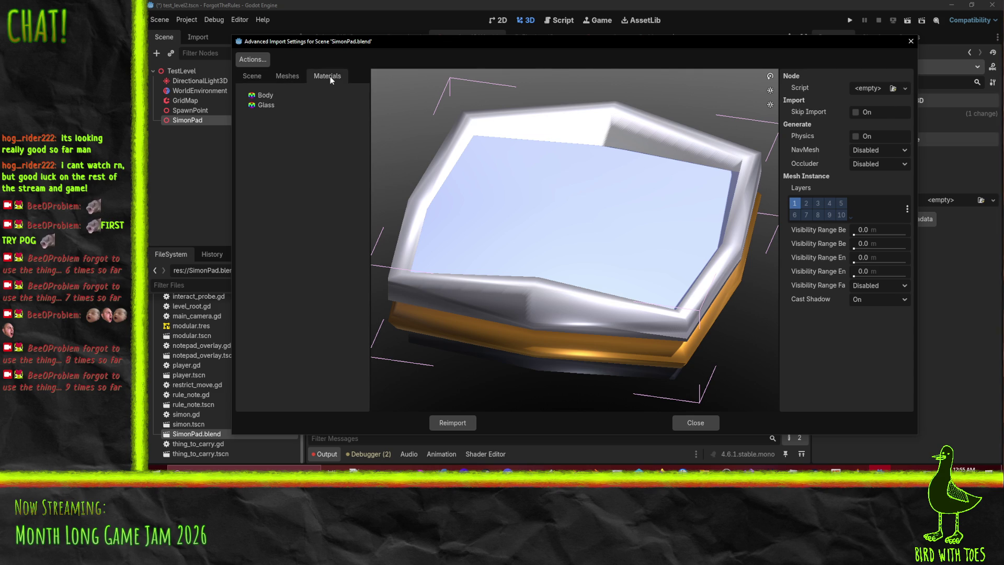
- Extract the Body and Glass materials to resource files in res:// and reimport the model
{"action": "left_click", "coordinate": [251, 62]}
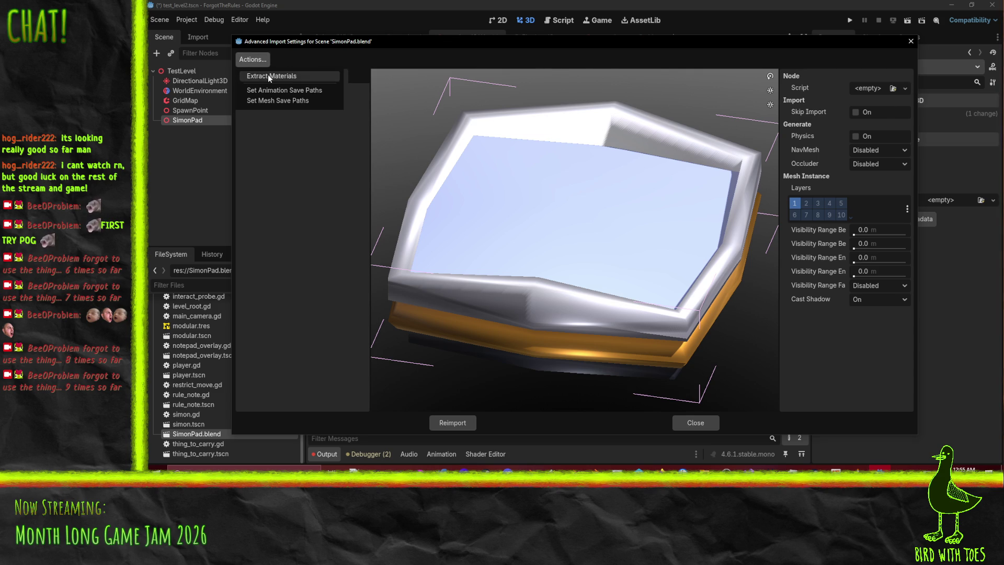
{"action": "left_click", "coordinate": [268, 75]}
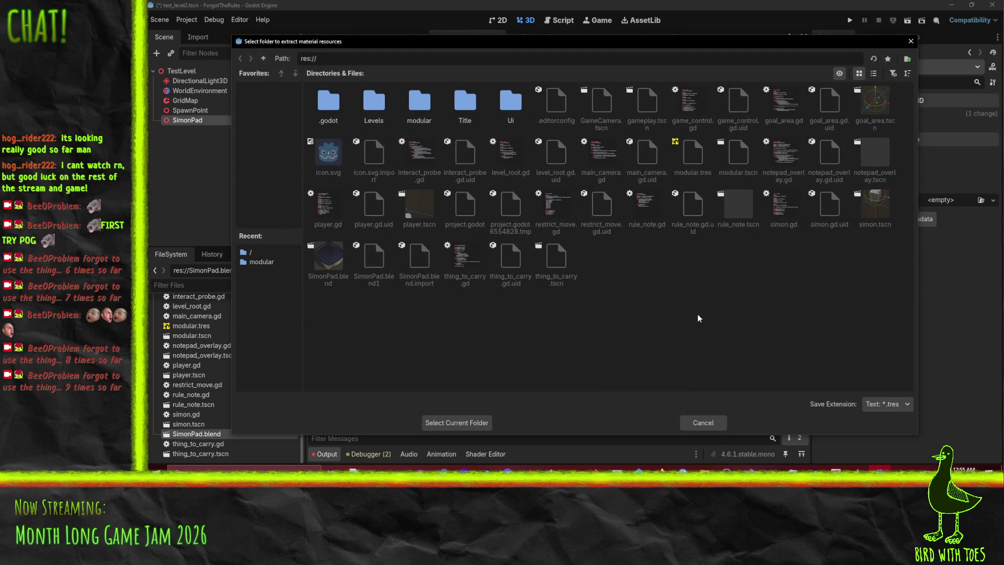
{"action": "left_click", "coordinate": [464, 421]}
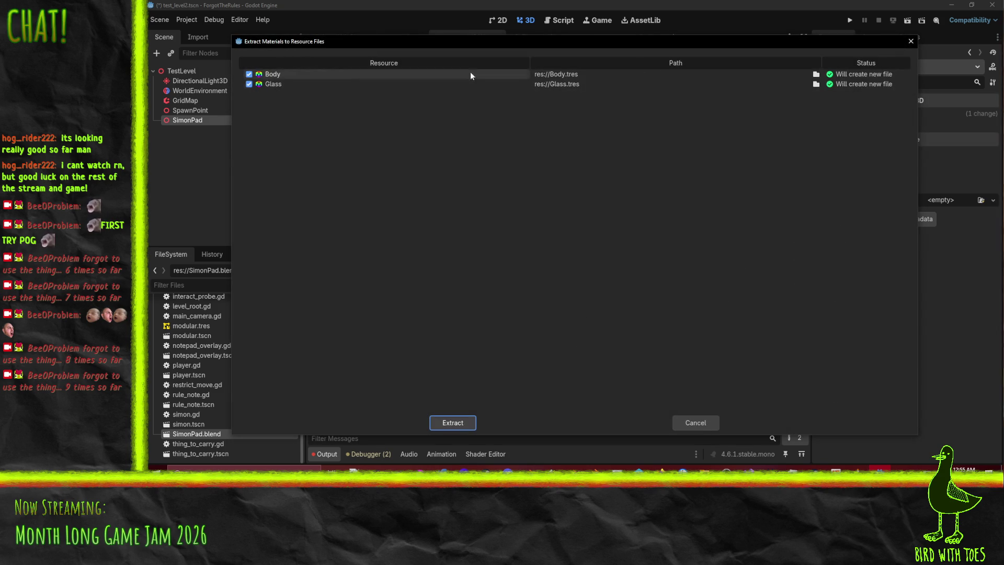
{"action": "left_click", "coordinate": [451, 425]}
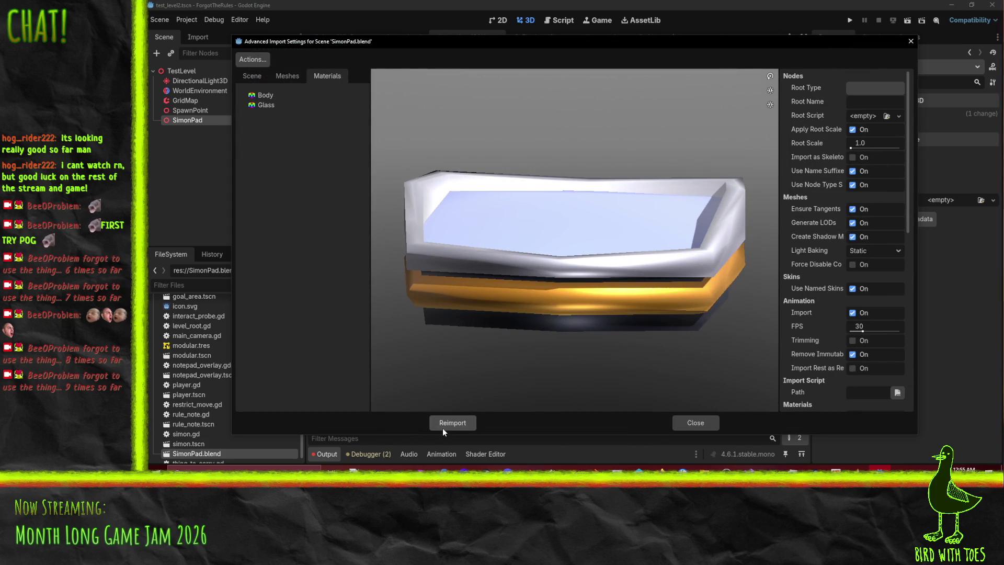
{"action": "left_click", "coordinate": [442, 428]}
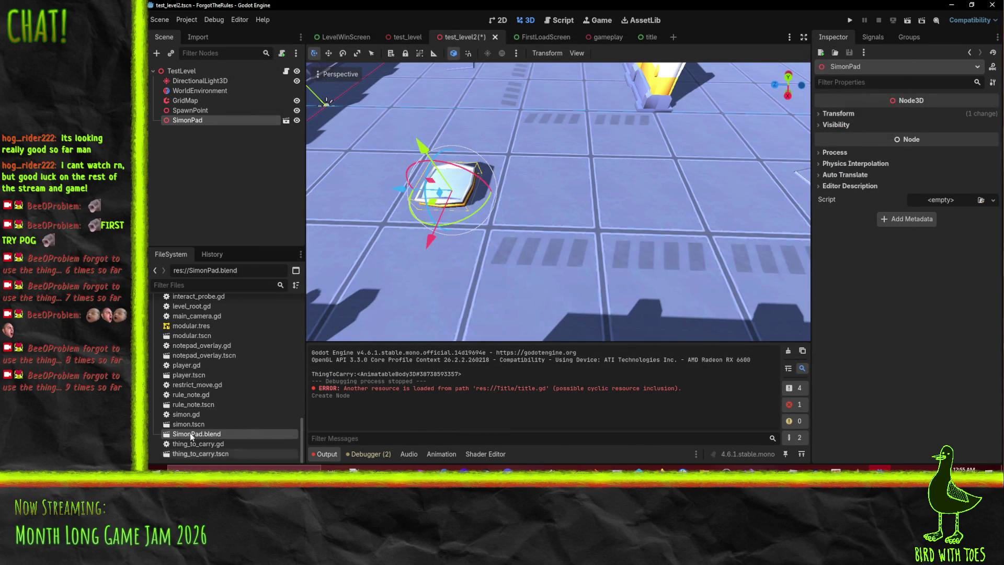
{"action": "scroll", "coordinate": [232, 408], "scroll_direction": "up", "scroll_amount": 5}
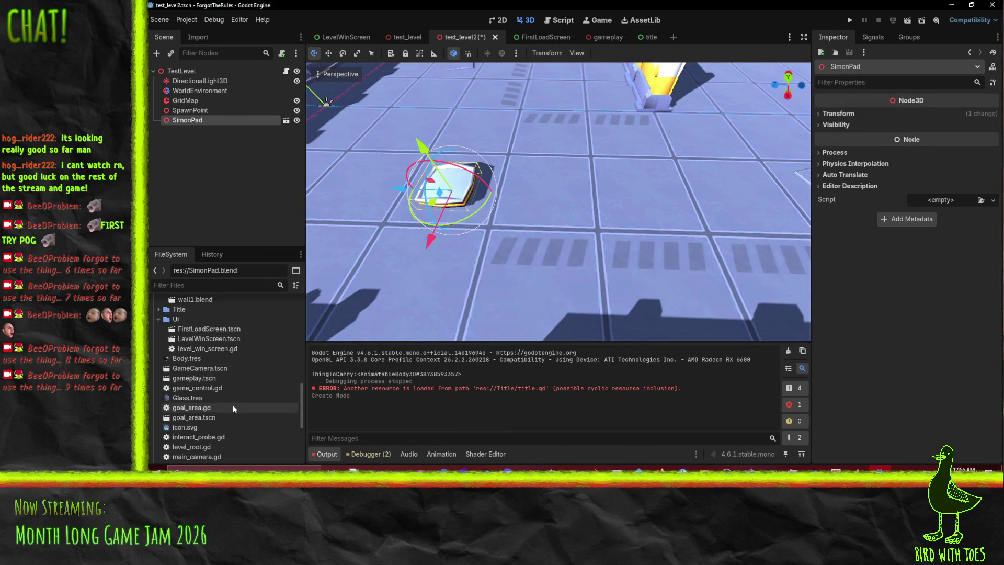
{"action": "scroll", "coordinate": [233, 405], "scroll_direction": "down", "scroll_amount": 3}
{"action": "scroll", "coordinate": [248, 420], "scroll_direction": "down", "scroll_amount": 2}
{"action": "scroll", "coordinate": [248, 419], "scroll_direction": "up", "scroll_amount": 2}
- Load Glass.tres in the Inspector and set its Transparency mode to Alpha
{"action": "left_click", "coordinate": [199, 359]}
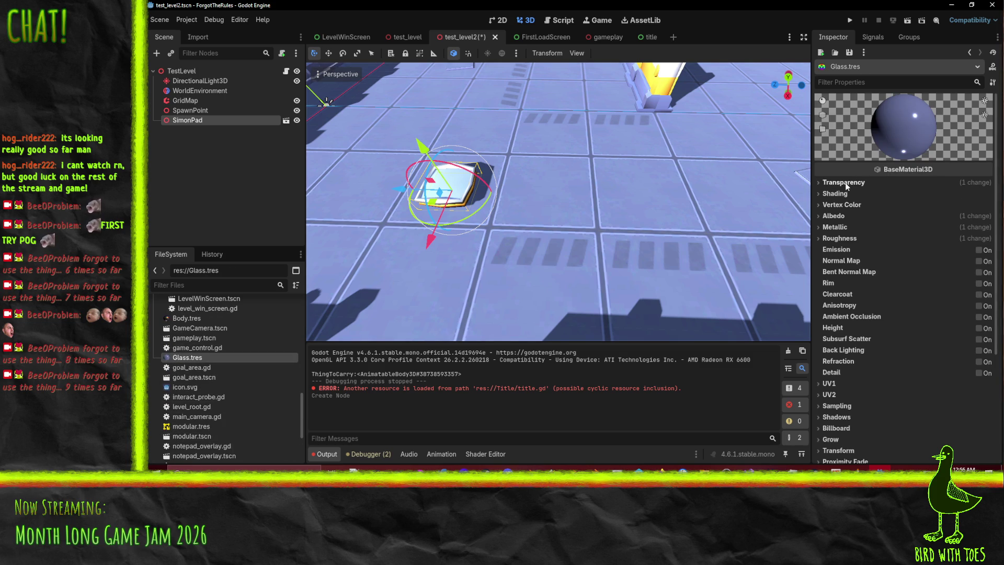
{"action": "left_click", "coordinate": [844, 182]}
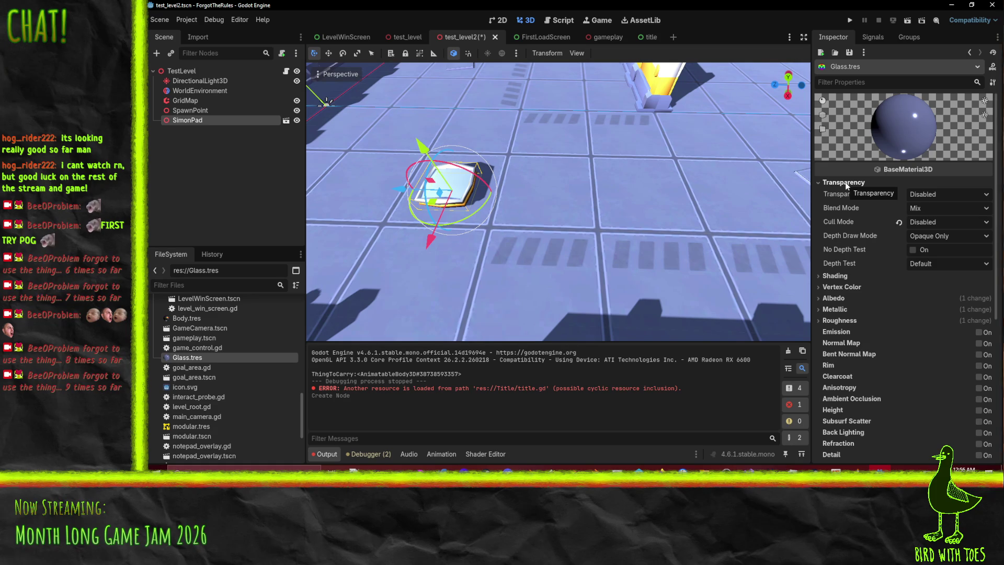
{"action": "left_click", "coordinate": [921, 194]}
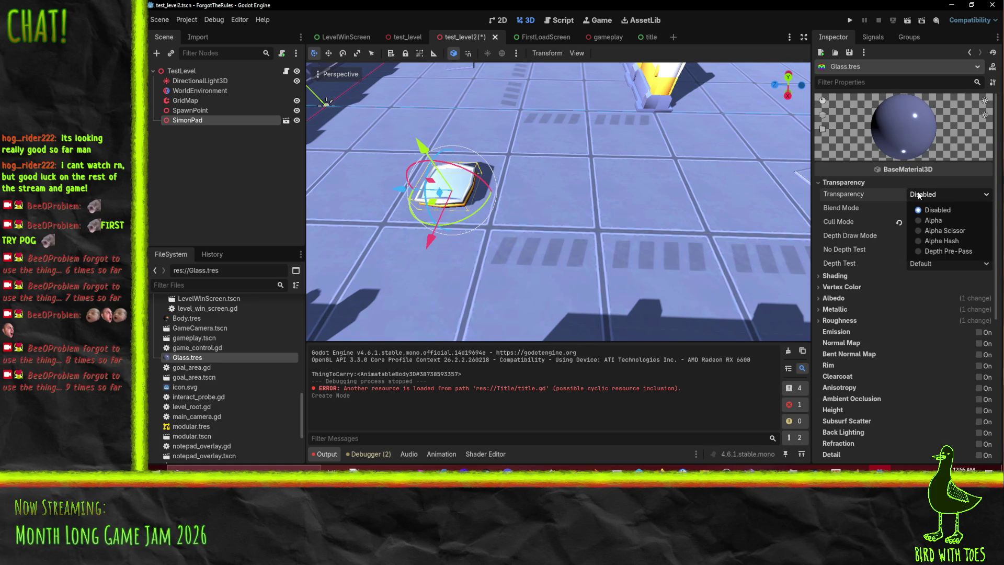
{"action": "left_click", "coordinate": [948, 218]}
{"action": "mouse_move", "coordinate": [509, 210]}
{"action": "middle_mouse_down"}
{"action": "mouse_move", "coordinate": [601, 146]}
{"action": "mouse_move", "coordinate": [706, 100]}
{"action": "middle_mouse_up"}
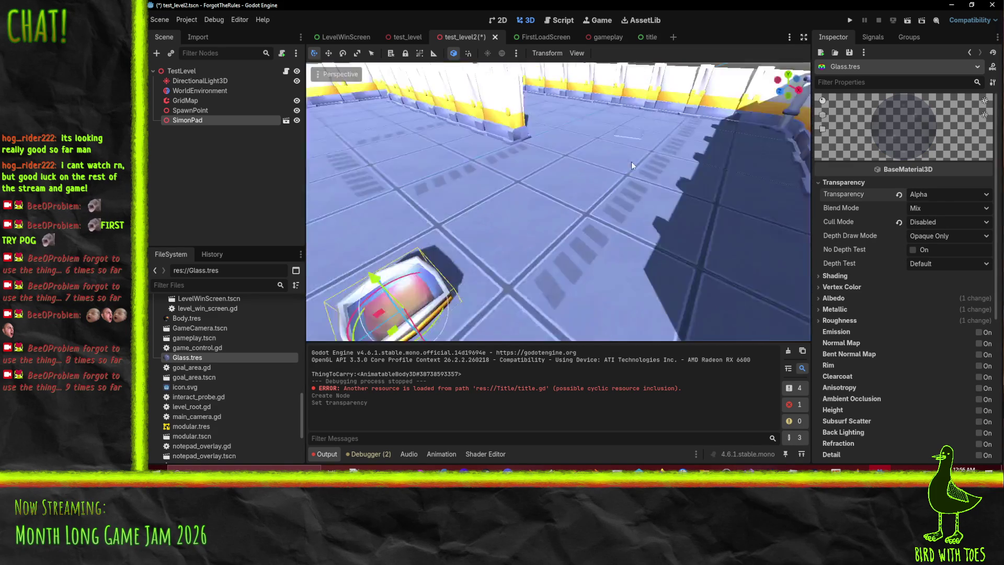
{"action": "scroll", "coordinate": [707, 99], "scroll_direction": "down", "scroll_amount": 5}
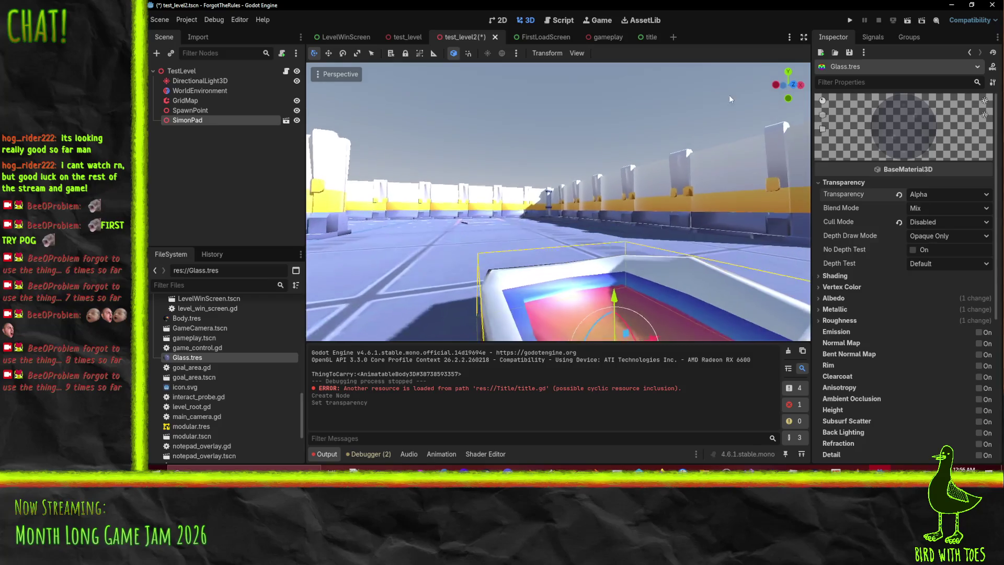
{"action": "middle_click_drag", "start_coordinate": [716, 134], "coordinate": [686, 192]}
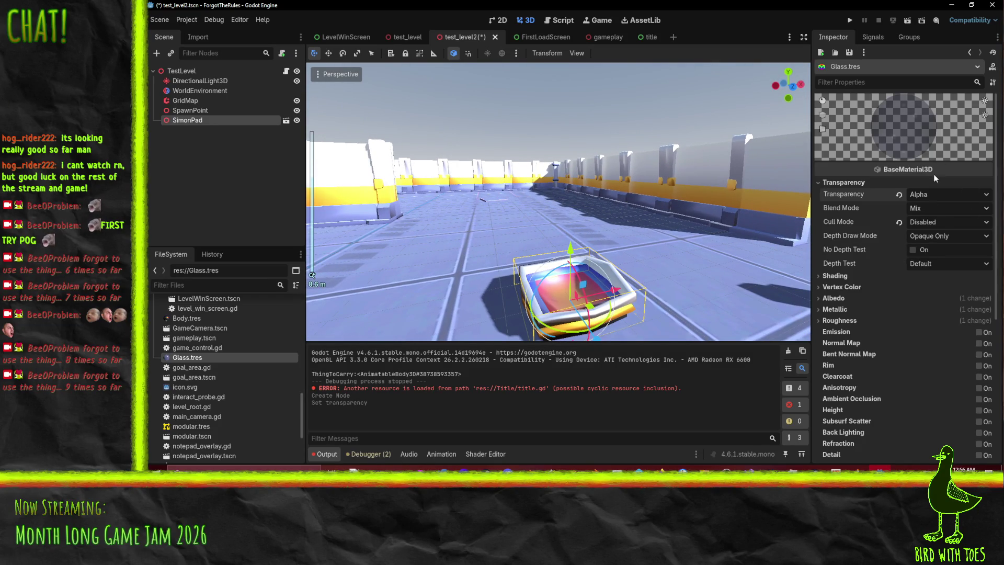
- Give the Glass albedo a pale blue tint (9babe8), adjusting its alpha in the colour picker
{"action": "left_click", "coordinate": [845, 287]}
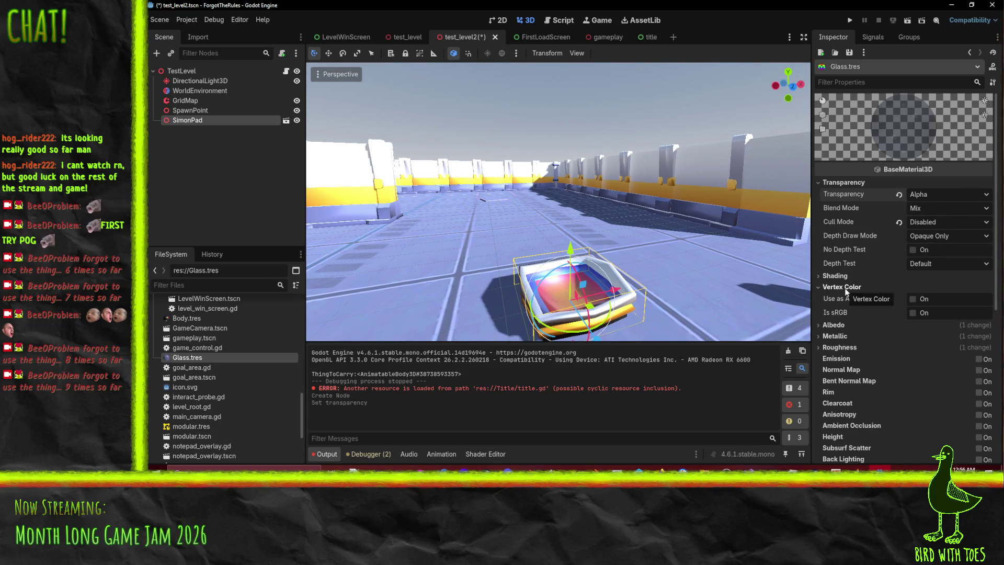
{"action": "left_click", "coordinate": [844, 288]}
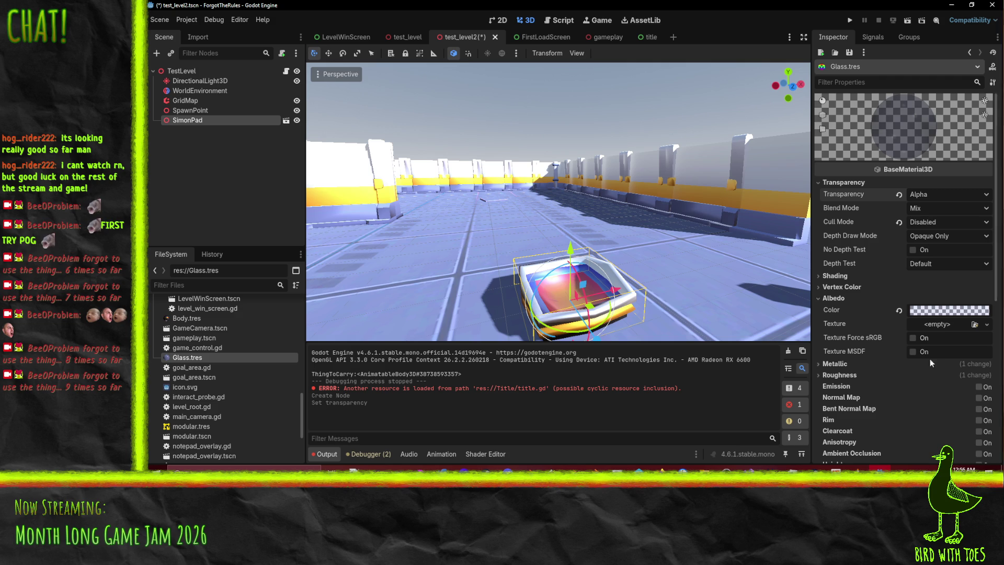
{"action": "left_click", "coordinate": [935, 311]}
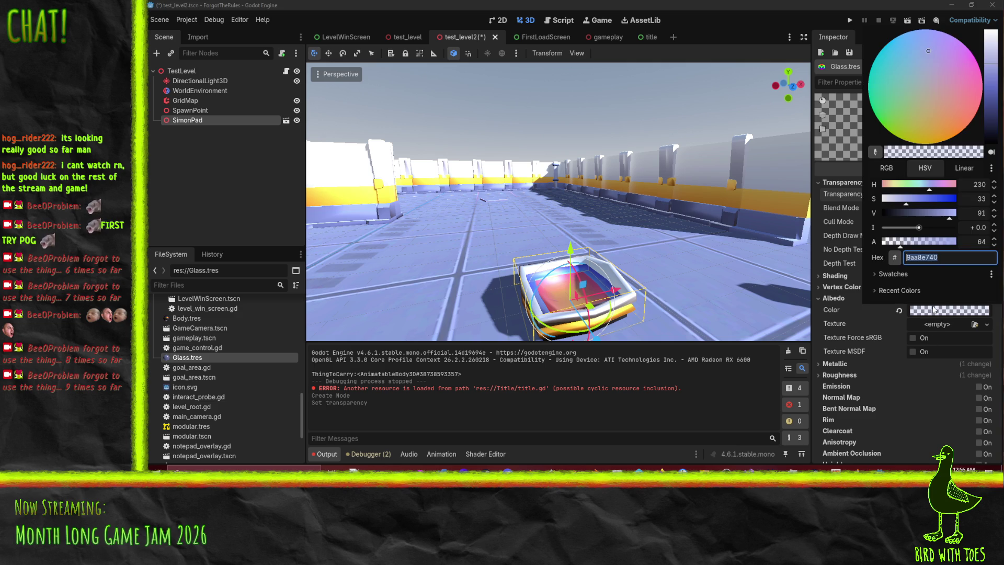
{"action": "left_click", "coordinate": [980, 241]}
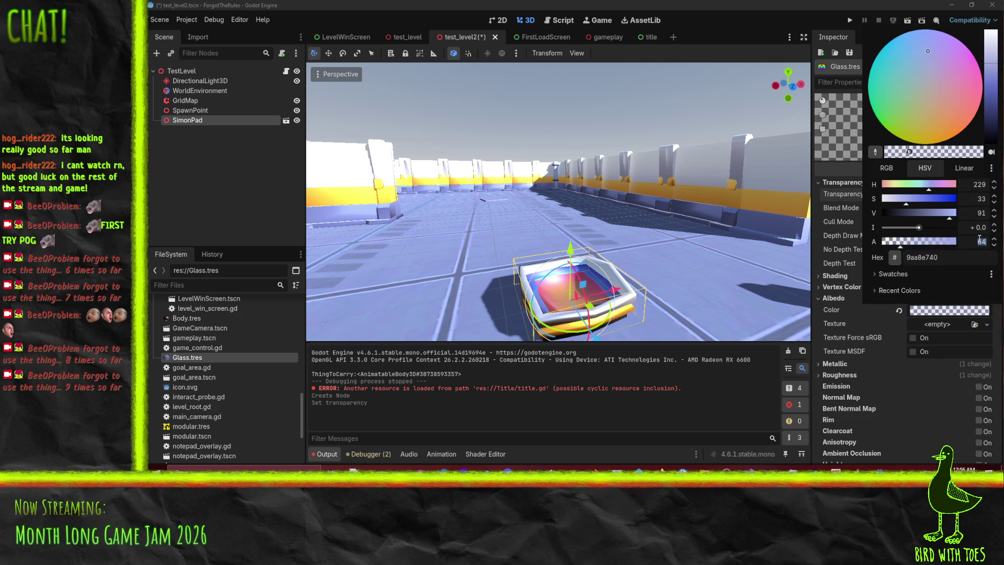
{"action": "type", "text": "12"}
{"action": "key", "text": "Return"}
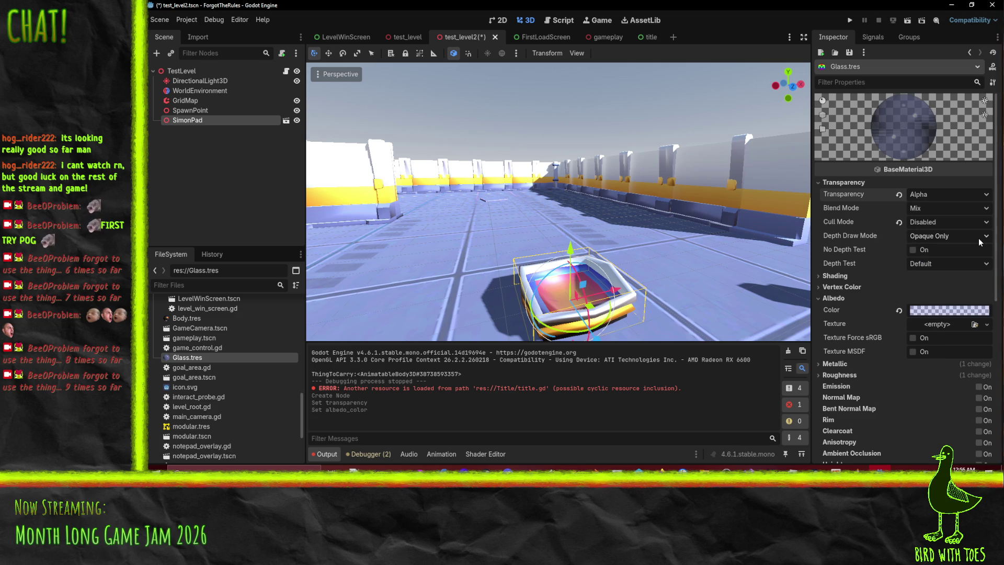
{"action": "scroll", "coordinate": [626, 280], "scroll_direction": "up", "scroll_amount": 2}
{"action": "scroll", "coordinate": [646, 274], "scroll_direction": "up", "scroll_amount": 2}
{"action": "scroll", "coordinate": [658, 277], "scroll_direction": "up", "scroll_amount": 2}
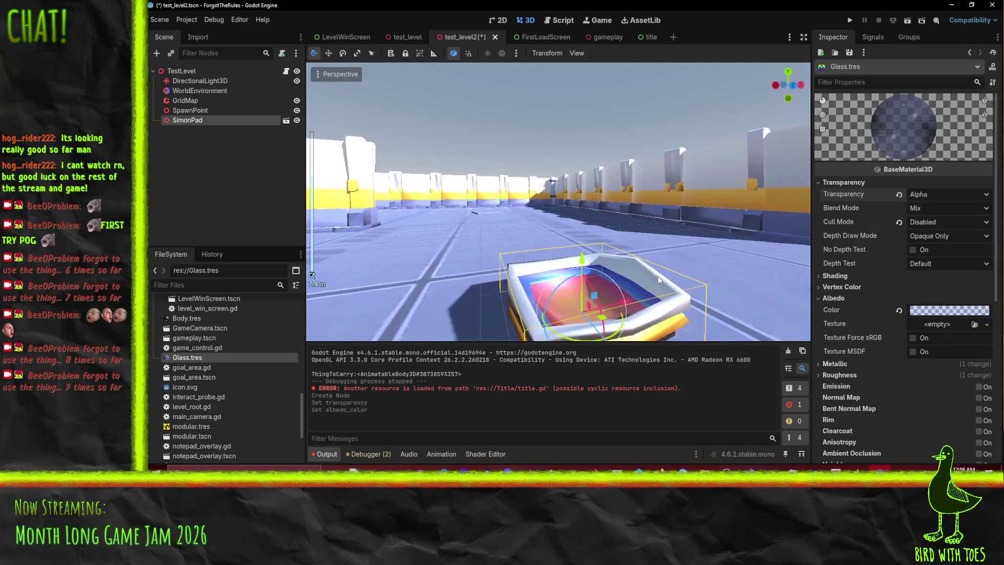
{"action": "scroll", "coordinate": [674, 301], "scroll_direction": "up", "scroll_amount": 2}
{"action": "middle_click_drag", "start_coordinate": [684, 300], "coordinate": [994, 251]}
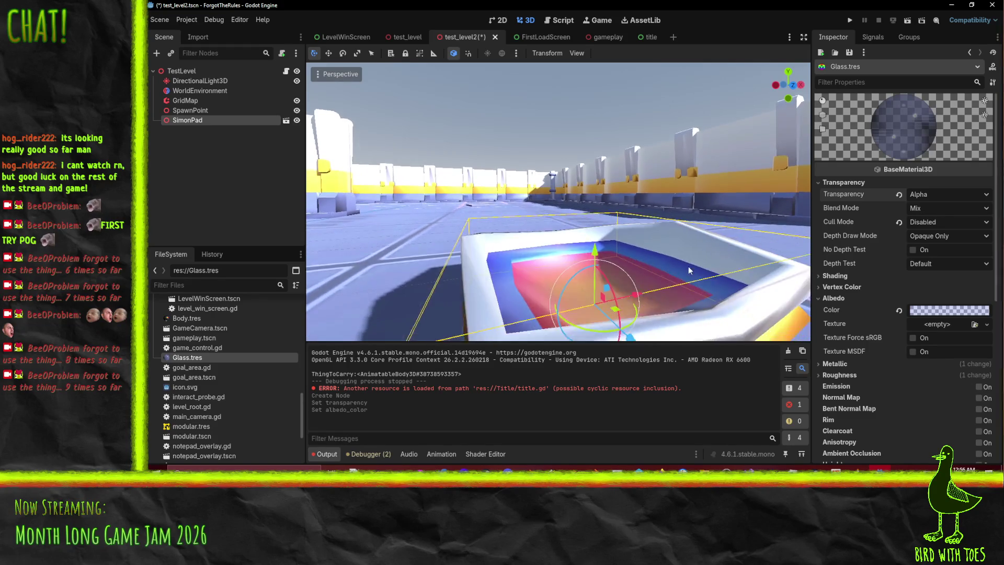
{"action": "left_click", "coordinate": [955, 311]}
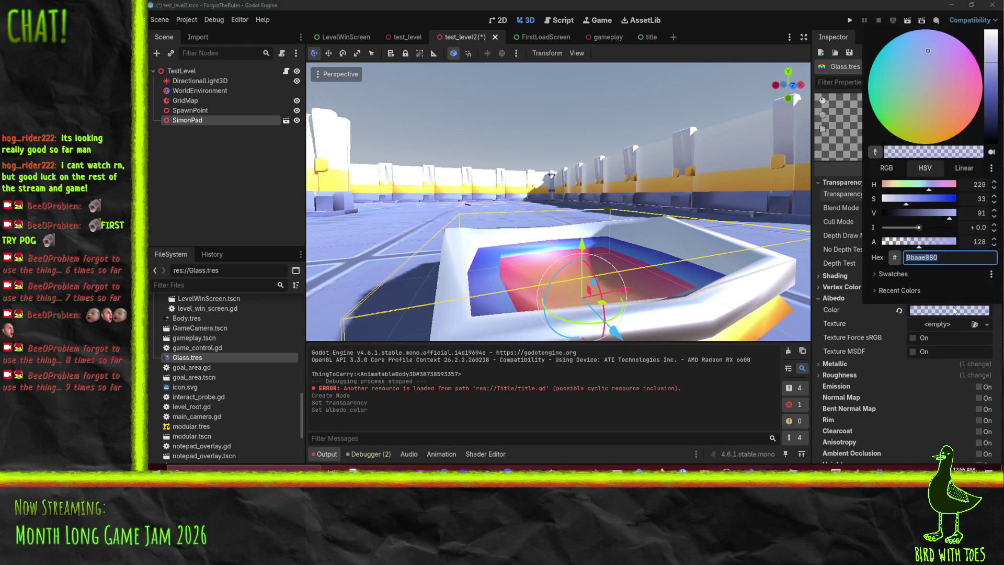
{"action": "key", "text": "Return"}
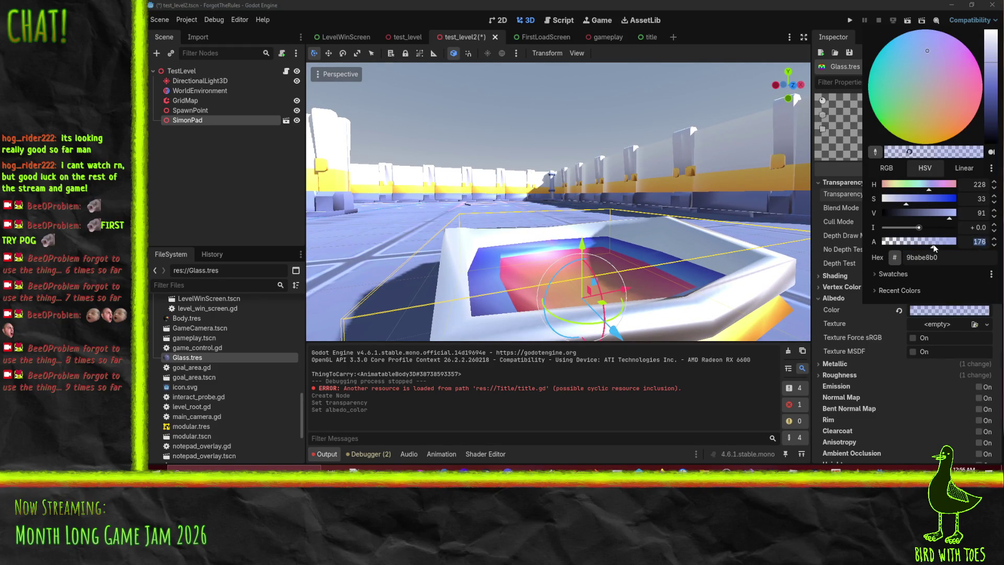
{"action": "left_click_drag", "start_coordinate": [949, 249], "coordinate": [973, 251]}
{"action": "left_click", "coordinate": [785, 340]}
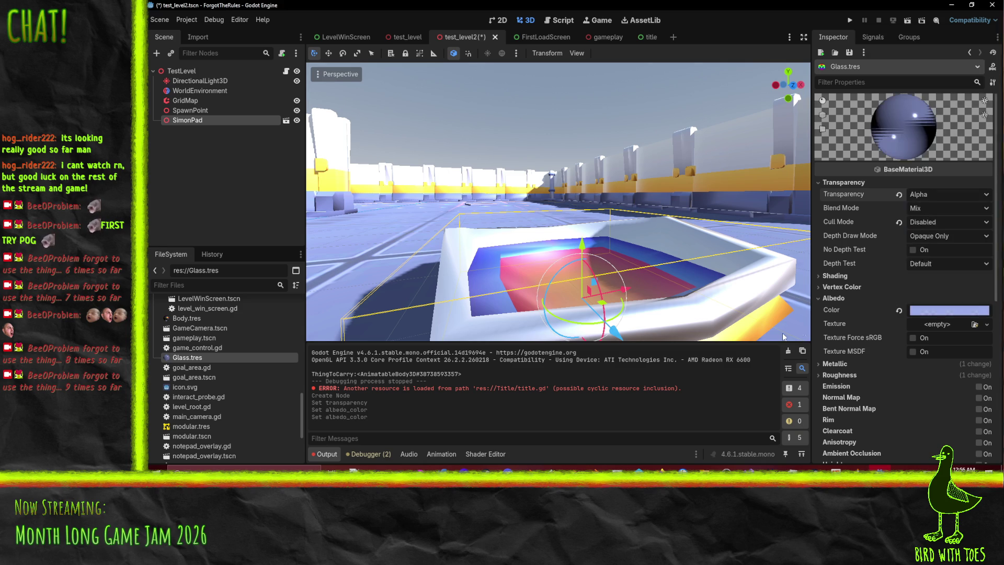
{"action": "left_click", "coordinate": [950, 311]}
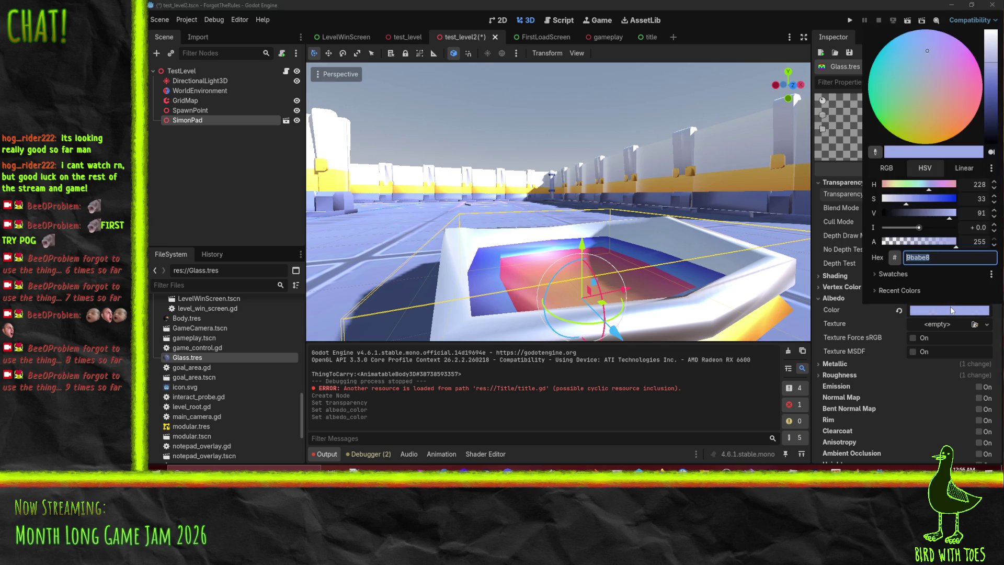
{"action": "left_click", "coordinate": [979, 242]}
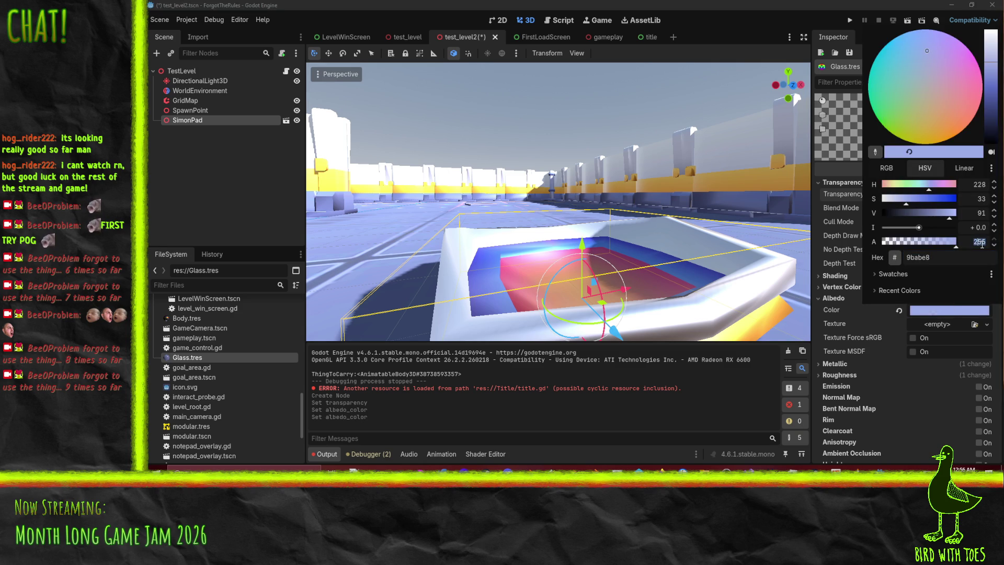
{"action": "left_click", "coordinate": [736, 291]}
{"action": "mouse_move", "coordinate": [736, 291]}
{"action": "middle_mouse_down"}
{"action": "mouse_move", "coordinate": [714, 306]}
{"action": "mouse_move", "coordinate": [688, 273]}
{"action": "mouse_move", "coordinate": [702, 269]}
{"action": "middle_mouse_up"}
{"action": "scroll", "coordinate": [702, 270], "scroll_direction": "up", "scroll_amount": 3}
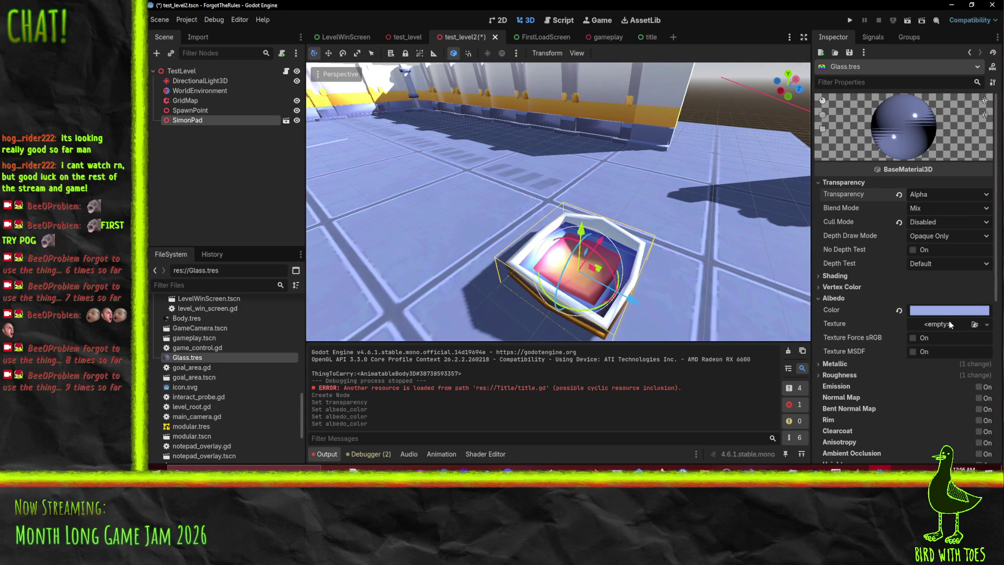
- Review depth draw and cull modes unchanged, try additive blending, then revert to Mix
{"action": "left_click", "coordinate": [961, 233]}
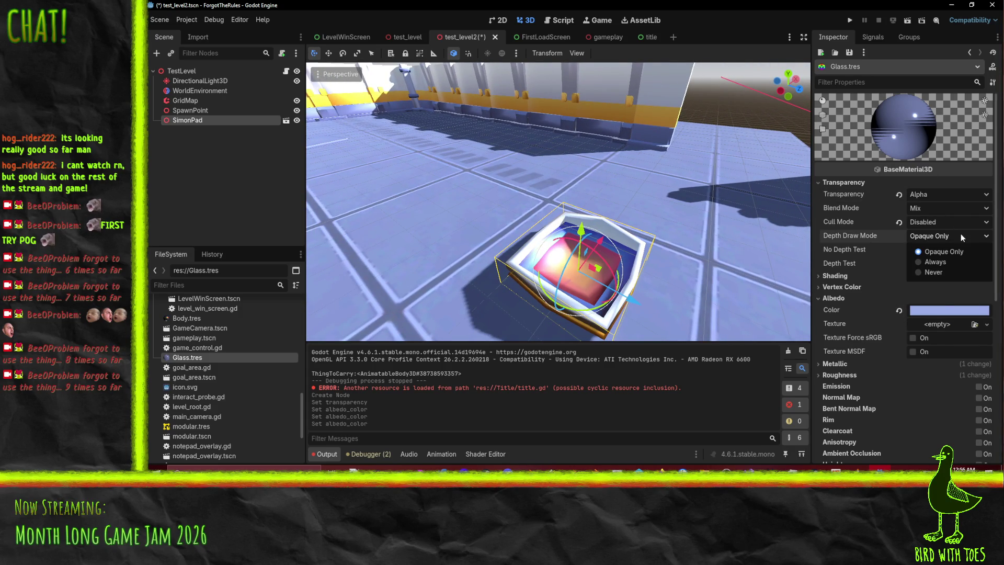
{"action": "left_click", "coordinate": [943, 222]}
{"action": "left_click", "coordinate": [943, 223]}
{"action": "left_click", "coordinate": [943, 223]}
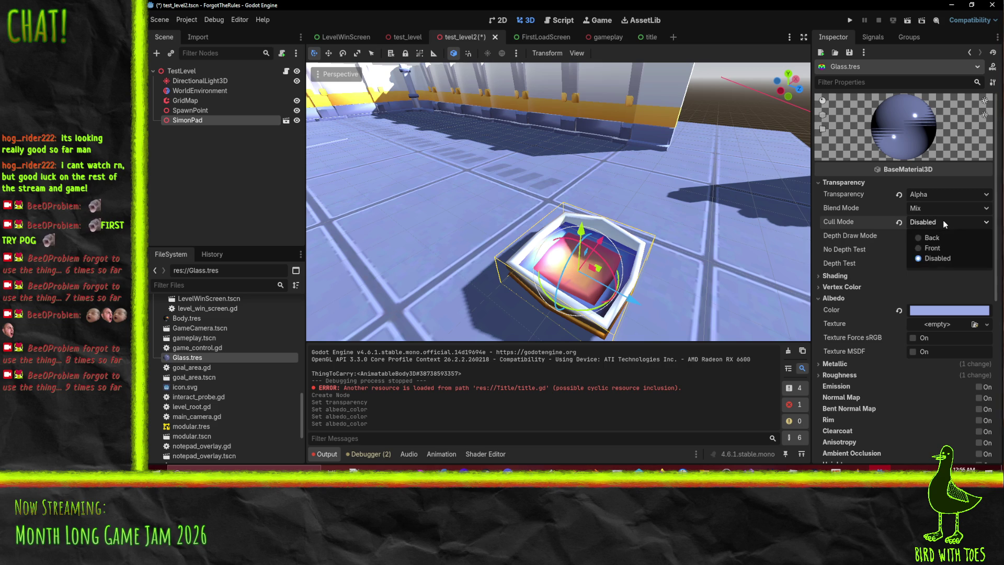
{"action": "left_click", "coordinate": [943, 215]}
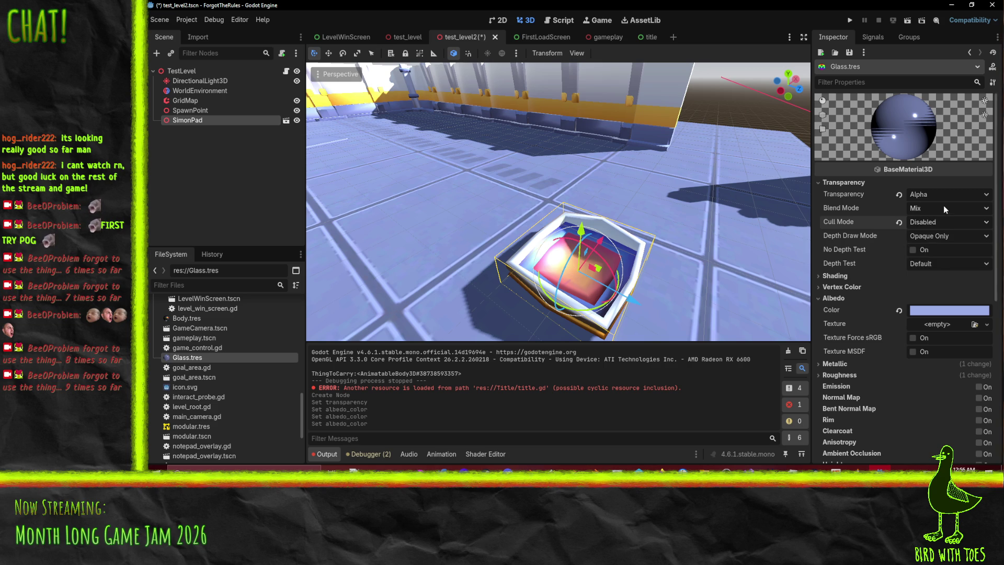
{"action": "left_click", "coordinate": [944, 205]}
{"action": "left_click", "coordinate": [930, 234]}
{"action": "mouse_move", "coordinate": [784, 259]}
{"action": "middle_mouse_down"}
{"action": "mouse_move", "coordinate": [636, 277]}
{"action": "mouse_move", "coordinate": [598, 259]}
{"action": "middle_mouse_up"}
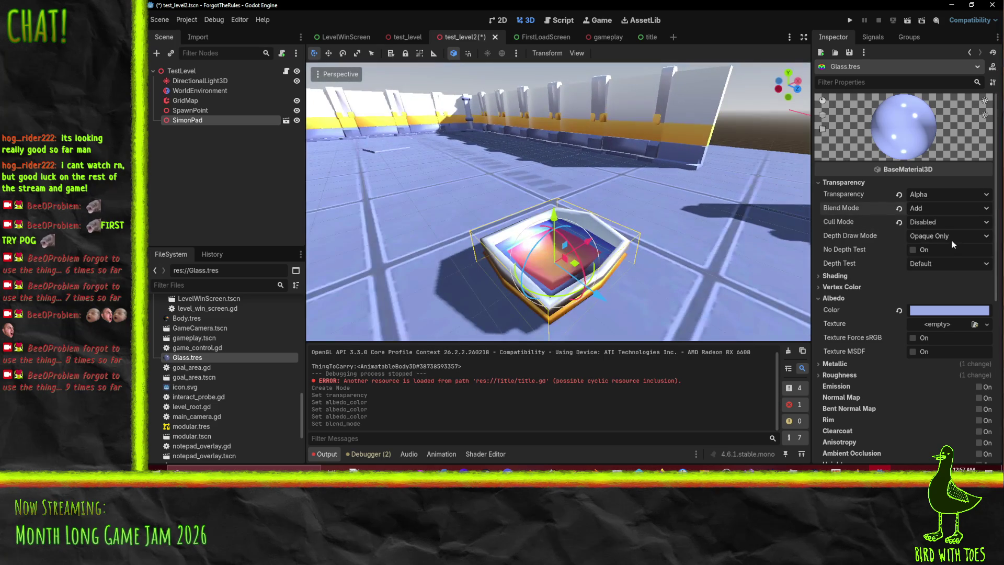
{"action": "left_click", "coordinate": [899, 208]}
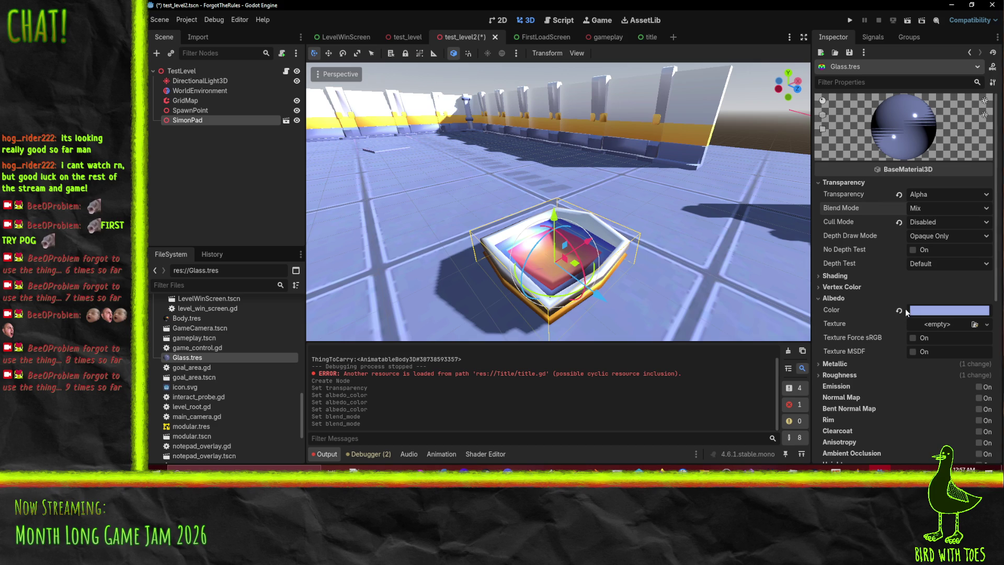
- Try specular 1.0 under Metallic, reset it to 0.5, and save the test level scene
{"action": "left_click", "coordinate": [845, 375]}
{"action": "left_click", "coordinate": [849, 374]}
{"action": "left_click", "coordinate": [848, 365]}
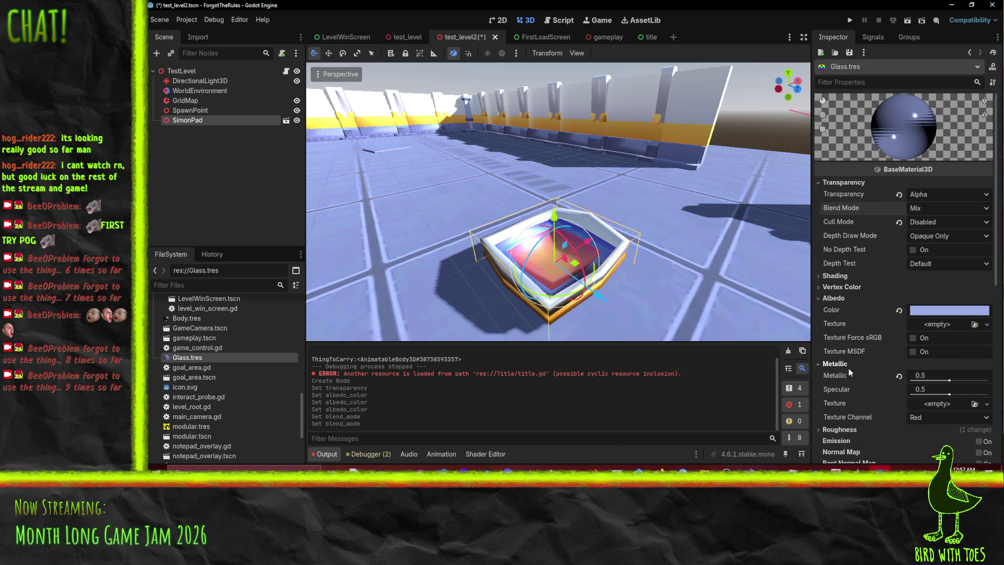
{"action": "left_click_drag", "start_coordinate": [950, 394], "coordinate": [995, 397]}
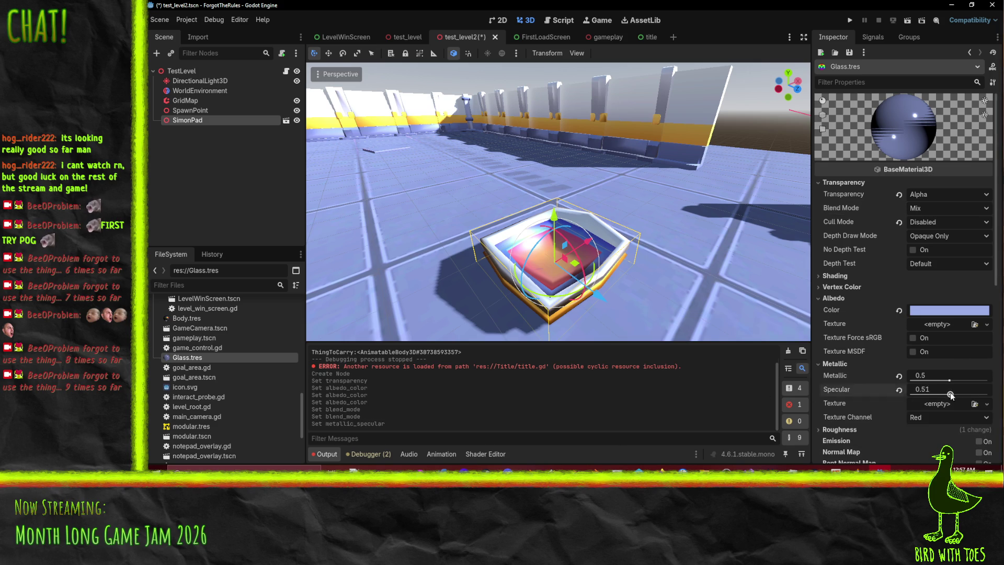
{"action": "mouse_move", "coordinate": [738, 322]}
{"action": "middle_mouse_down"}
{"action": "mouse_move", "coordinate": [645, 259]}
{"action": "mouse_move", "coordinate": [726, 296]}
{"action": "middle_mouse_up"}
{"action": "left_click", "coordinate": [899, 388]}
{"action": "key", "text": "ctrl+s"}
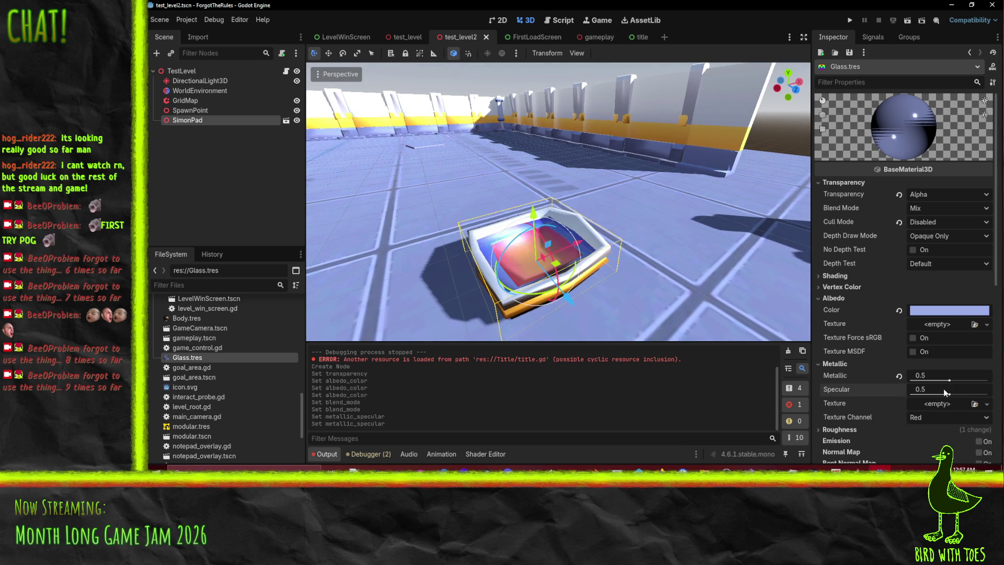
- Lower the Glass albedo alpha to about 128 and inspect the half-transparent glass up close
{"action": "left_click", "coordinate": [929, 311]}
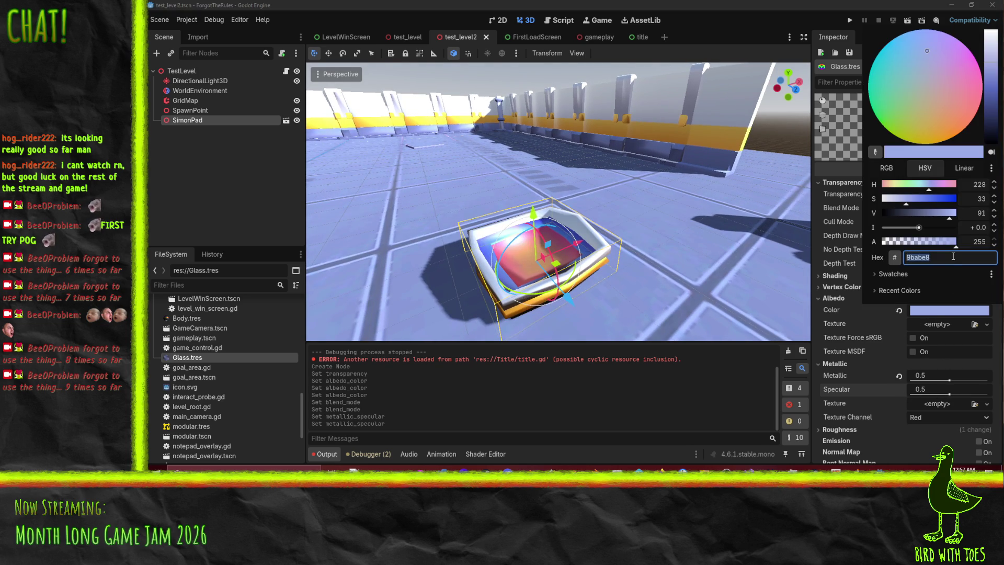
{"action": "left_click", "coordinate": [979, 242]}
{"action": "type", "text": "128"}
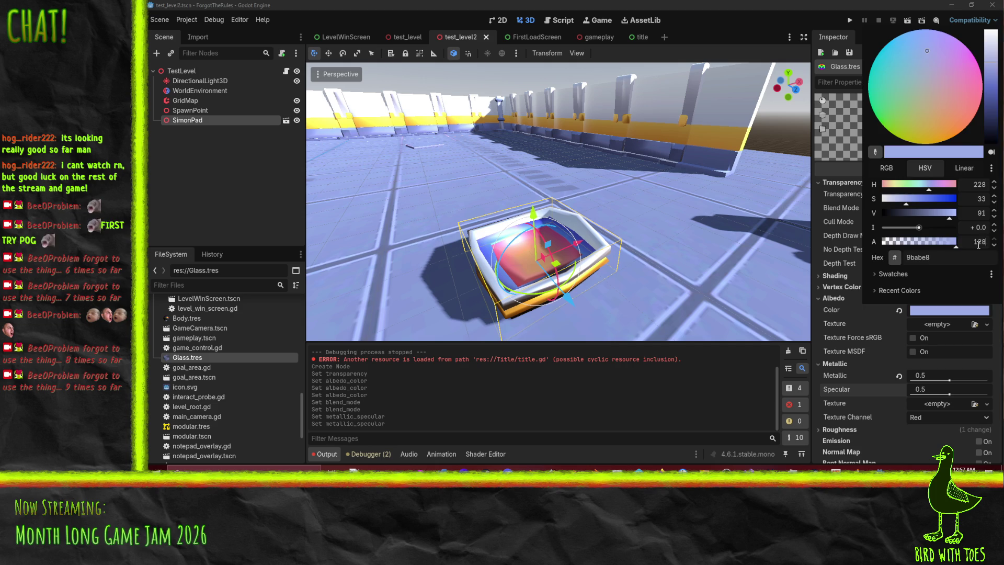
{"action": "left_click", "coordinate": [935, 313]}
{"action": "mouse_move", "coordinate": [666, 294]}
{"action": "middle_mouse_down"}
{"action": "mouse_move", "coordinate": [707, 284]}
{"action": "mouse_move", "coordinate": [562, 261]}
{"action": "mouse_move", "coordinate": [657, 229]}
{"action": "middle_mouse_up"}
{"action": "scroll", "coordinate": [661, 253], "scroll_direction": "up", "scroll_amount": 3}
{"action": "scroll", "coordinate": [657, 229], "scroll_direction": "up", "scroll_amount": 3}
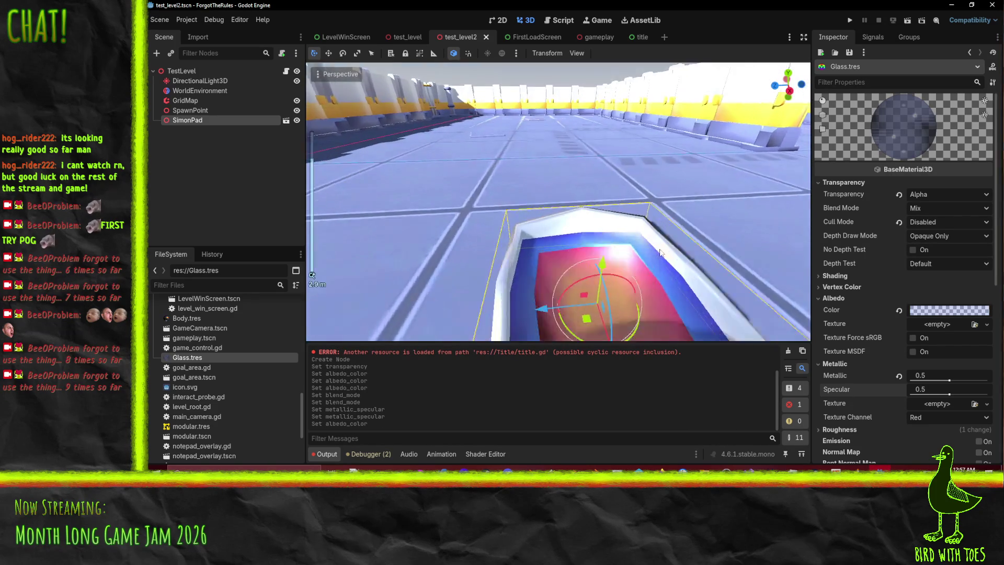
{"action": "mouse_move", "coordinate": [657, 228]}
{"action": "middle_mouse_down"}
{"action": "mouse_move", "coordinate": [612, 216]}
{"action": "mouse_move", "coordinate": [664, 233]}
{"action": "mouse_move", "coordinate": [664, 329]}
{"action": "mouse_move", "coordinate": [494, 261]}
{"action": "mouse_move", "coordinate": [442, 189]}
{"action": "mouse_move", "coordinate": [451, 182]}
{"action": "middle_mouse_up"}
{"action": "scroll", "coordinate": [612, 216], "scroll_direction": "down", "scroll_amount": 5}
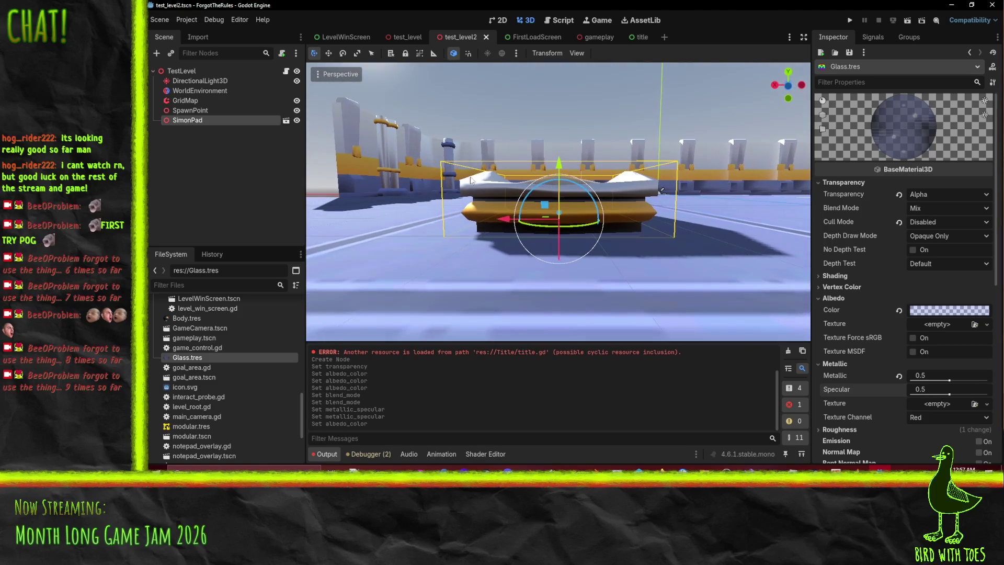
- Raise the albedo alpha back to around 234-241 so the glass is mostly opaque again
{"action": "left_click", "coordinate": [920, 313]}
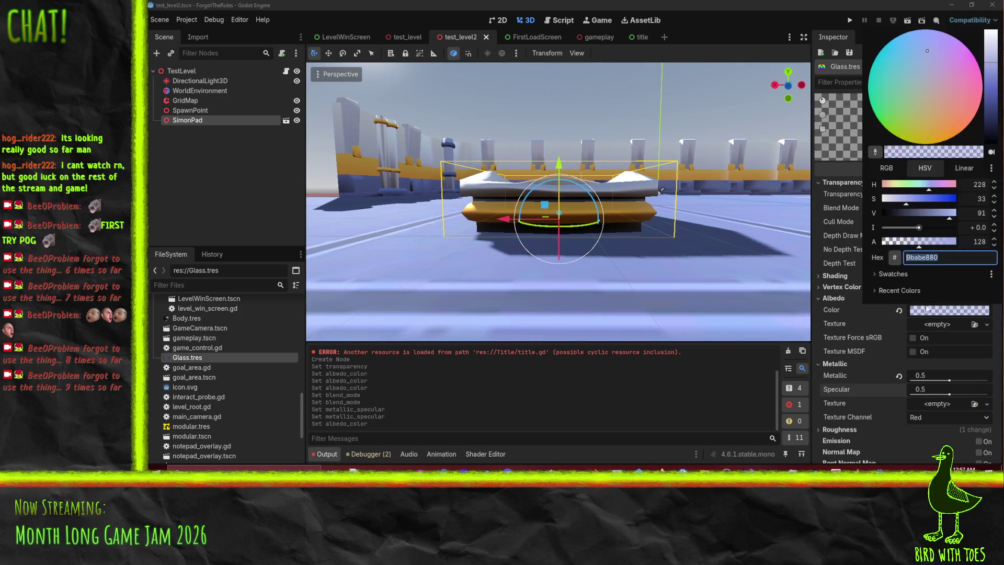
{"action": "left_click_drag", "start_coordinate": [923, 245], "coordinate": [954, 247]}
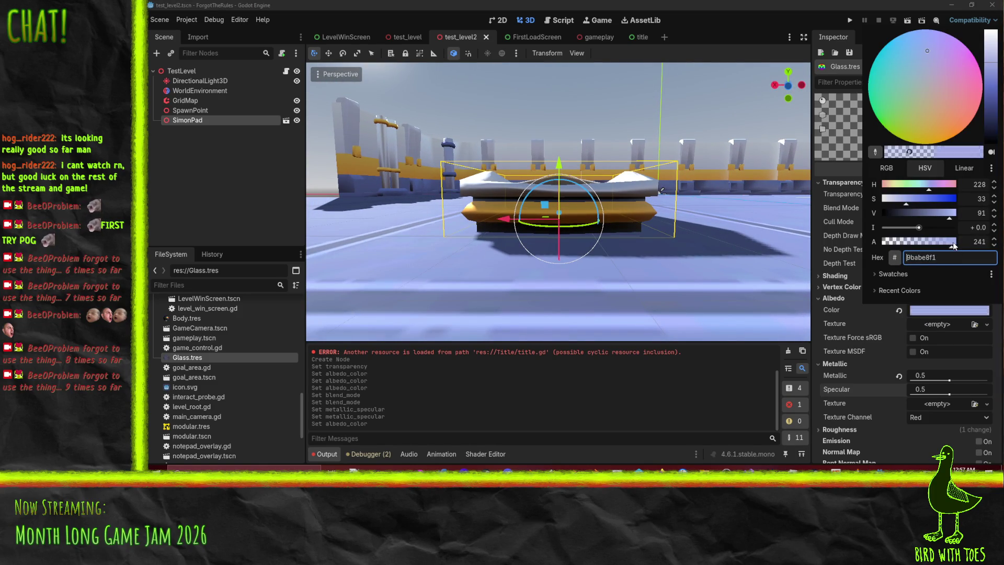
{"action": "mouse_move", "coordinate": [725, 214]}
{"action": "middle_mouse_down"}
{"action": "mouse_move", "coordinate": [647, 206]}
{"action": "mouse_move", "coordinate": [696, 236]}
{"action": "middle_mouse_up"}
{"action": "scroll", "coordinate": [615, 209], "scroll_direction": "up", "scroll_amount": 3}
{"action": "mouse_move", "coordinate": [615, 208]}
{"action": "middle_mouse_down"}
{"action": "mouse_move", "coordinate": [595, 188]}
{"action": "mouse_move", "coordinate": [578, 228]}
{"action": "middle_mouse_up"}
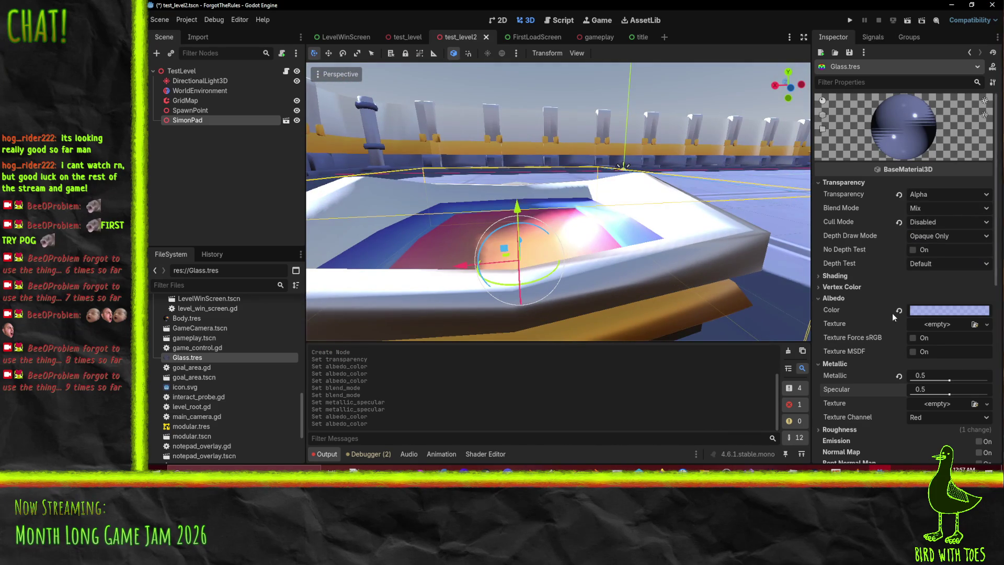
{"action": "left_click", "coordinate": [846, 285]}
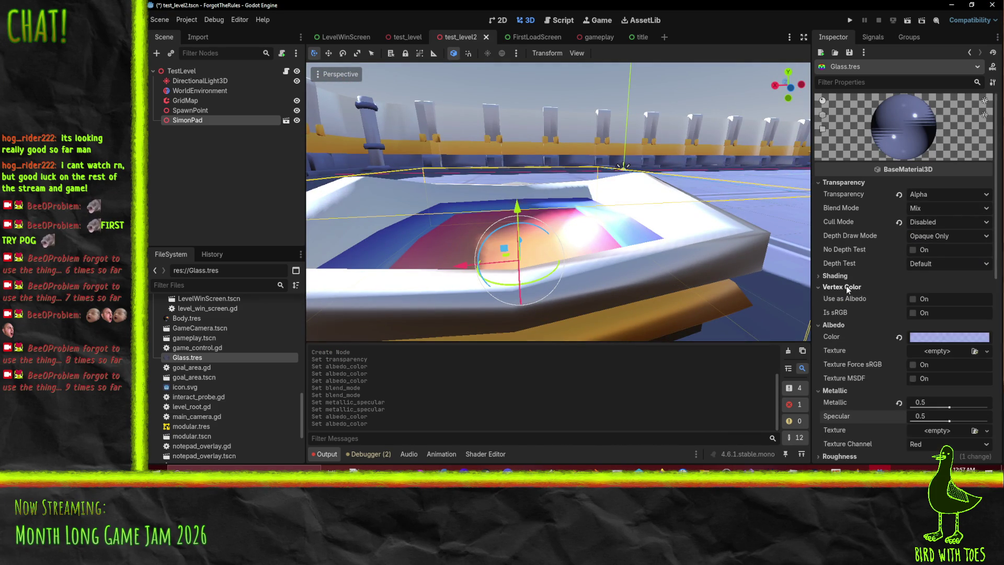
- Keep Mix blending and set the Glass depth draw mode to Never
{"action": "left_click", "coordinate": [922, 206]}
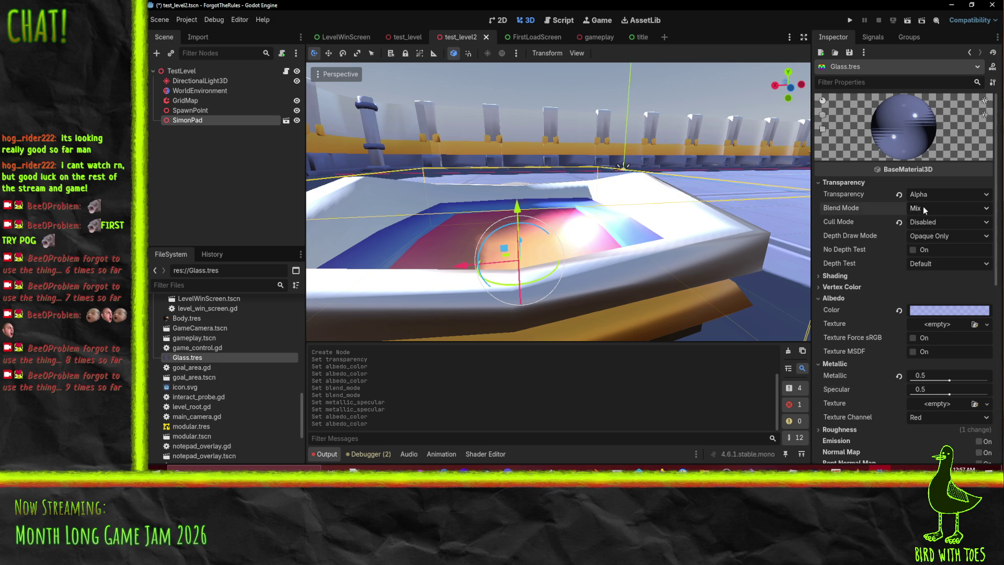
{"action": "left_click", "coordinate": [939, 236]}
{"action": "left_click", "coordinate": [933, 271]}
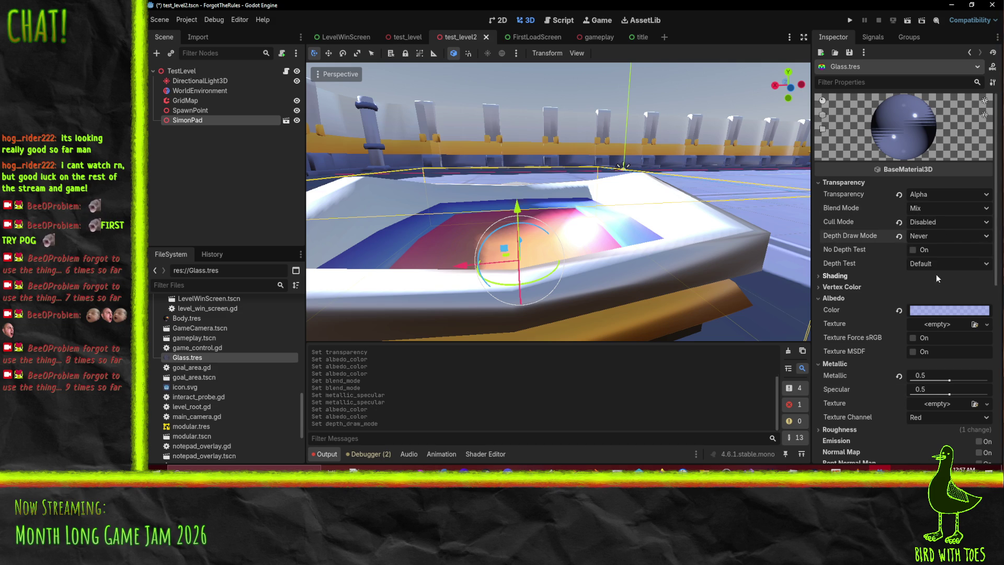
{"action": "middle_click_drag", "start_coordinate": [627, 236], "coordinate": [673, 240]}
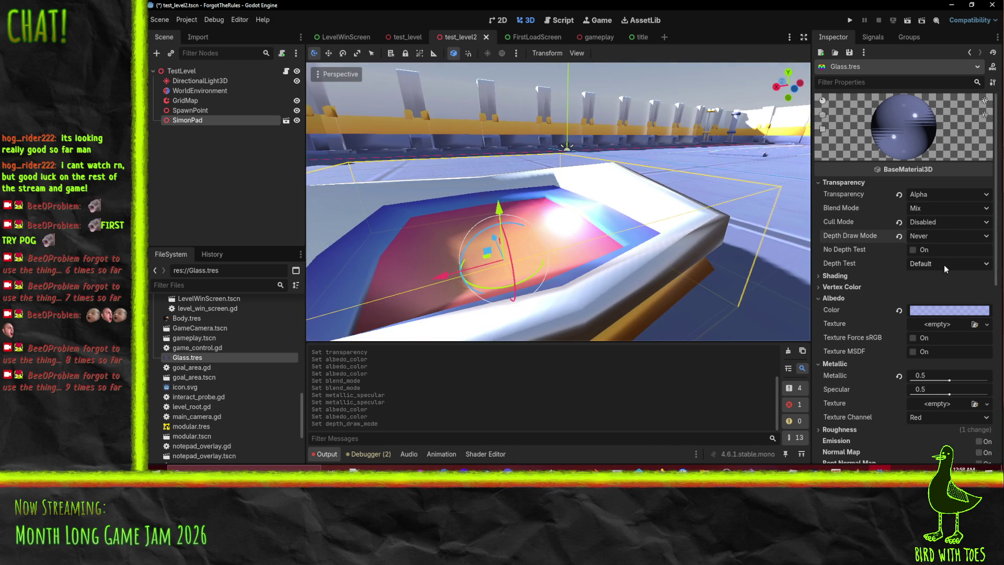
- Try an inverted depth test, restore Default, then enable No Depth Test on the glass
{"action": "left_click", "coordinate": [945, 264]}
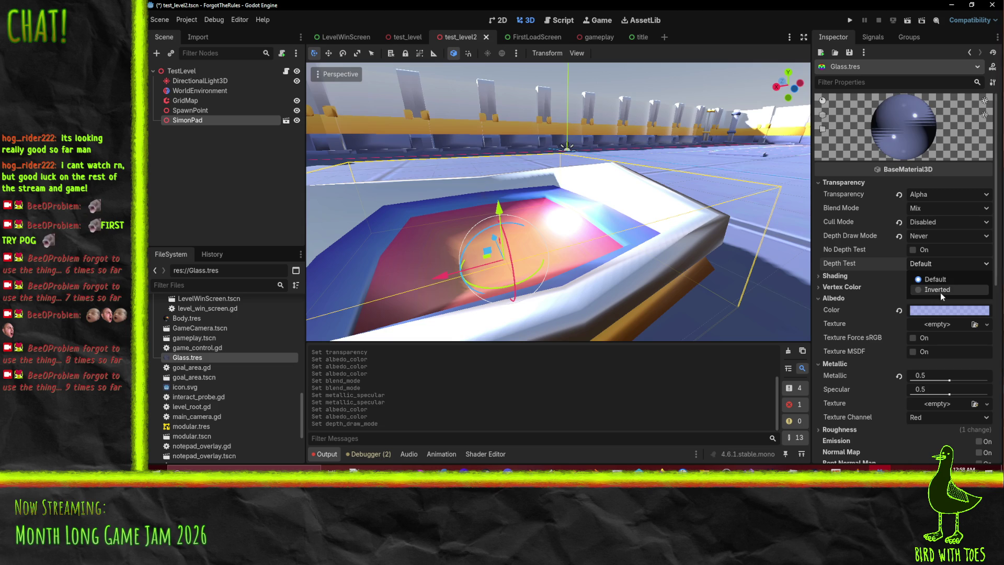
{"action": "left_click", "coordinate": [939, 291]}
{"action": "middle_click_drag", "start_coordinate": [753, 236], "coordinate": [783, 234]}
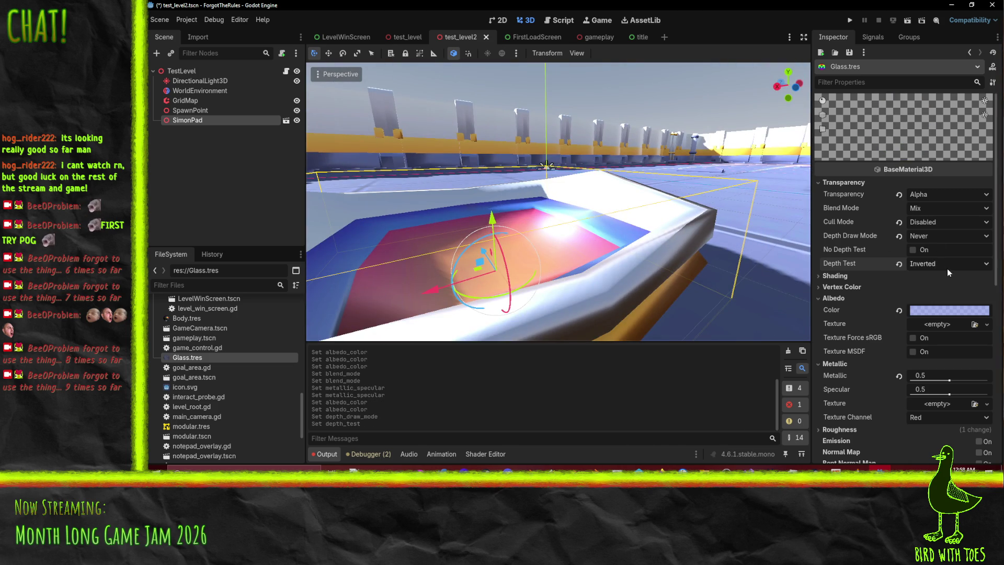
{"action": "left_click", "coordinate": [946, 268]}
{"action": "left_click", "coordinate": [929, 277]}
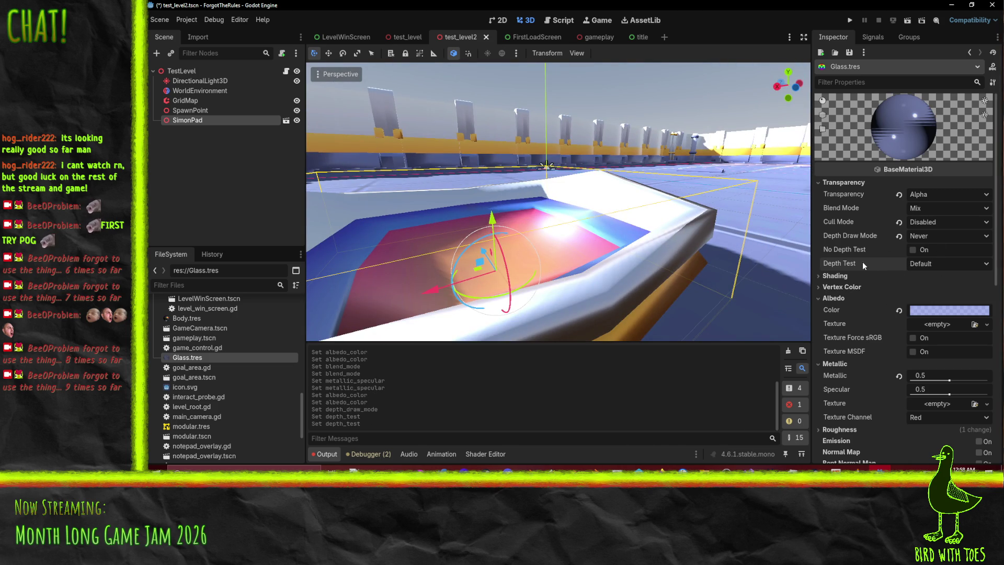
{"action": "left_click", "coordinate": [912, 249]}
{"action": "mouse_move", "coordinate": [706, 244]}
{"action": "middle_mouse_down"}
{"action": "mouse_move", "coordinate": [598, 208]}
{"action": "mouse_move", "coordinate": [498, 306]}
{"action": "mouse_move", "coordinate": [552, 319]}
{"action": "middle_mouse_up"}
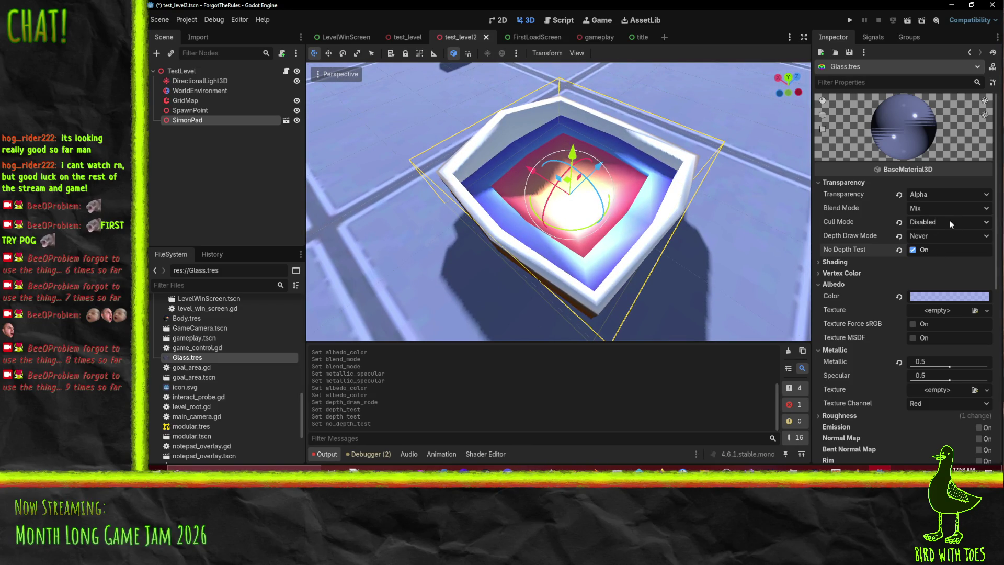
{"action": "mouse_move", "coordinate": [862, 249]}
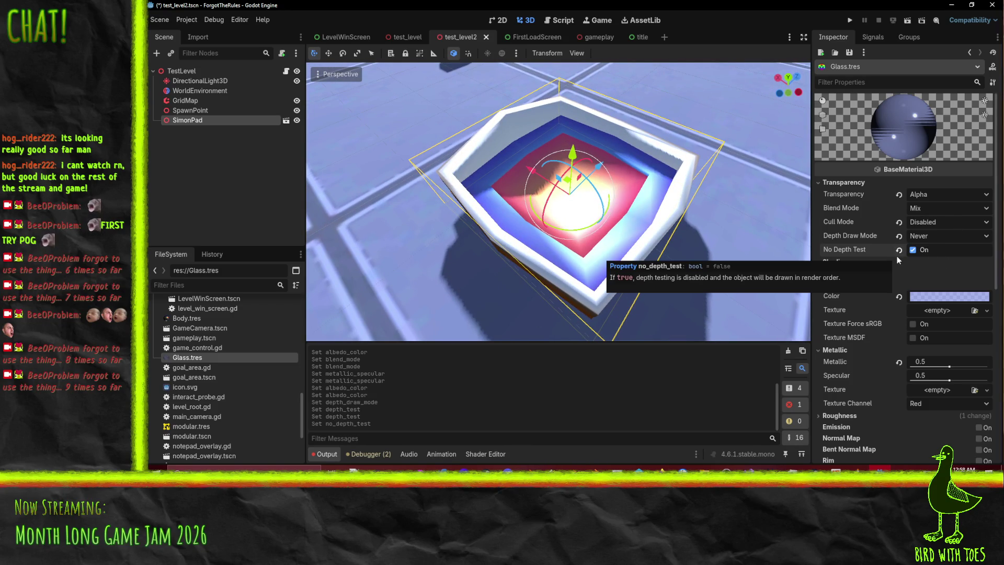
{"action": "mouse_move", "coordinate": [659, 181]}
{"action": "middle_mouse_down"}
{"action": "mouse_move", "coordinate": [567, 123]}
{"action": "mouse_move", "coordinate": [781, 84]}
{"action": "mouse_move", "coordinate": [698, 105]}
{"action": "mouse_move", "coordinate": [540, 117]}
{"action": "mouse_move", "coordinate": [628, 101]}
{"action": "mouse_move", "coordinate": [640, 84]}
{"action": "mouse_move", "coordinate": [648, 101]}
{"action": "mouse_move", "coordinate": [458, 159]}
{"action": "mouse_move", "coordinate": [546, 146]}
{"action": "mouse_move", "coordinate": [611, 164]}
{"action": "mouse_move", "coordinate": [621, 182]}
{"action": "mouse_move", "coordinate": [593, 172]}
{"action": "mouse_move", "coordinate": [594, 192]}
{"action": "middle_mouse_up"}
{"action": "scroll", "coordinate": [647, 98], "scroll_direction": "up", "scroll_amount": 3}
{"action": "scroll", "coordinate": [647, 98], "scroll_direction": "up", "scroll_amount": 3}
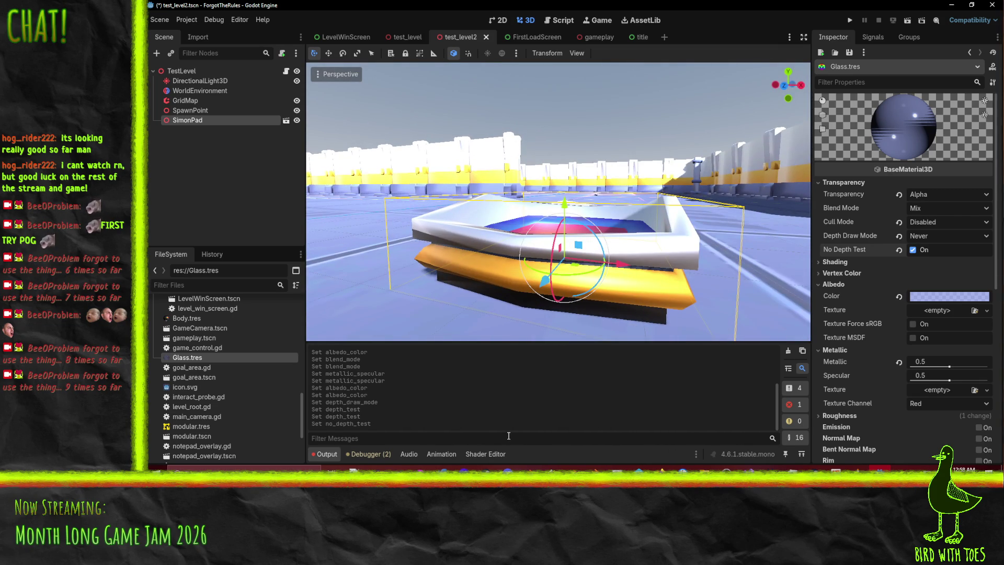
- Switch over to Blender with the SimonPad file in view
{"action": "key", "text": "alt+Tab"}
{"action": "mouse_move", "coordinate": [732, 217]}
{"action": "middle_mouse_down"}
{"action": "mouse_move", "coordinate": [643, 191]}
{"action": "mouse_move", "coordinate": [730, 258]}
{"action": "mouse_move", "coordinate": [742, 322]}
{"action": "mouse_move", "coordinate": [699, 273]}
{"action": "middle_mouse_up"}
{"action": "scroll", "coordinate": [731, 258], "scroll_direction": "up", "scroll_amount": 3}
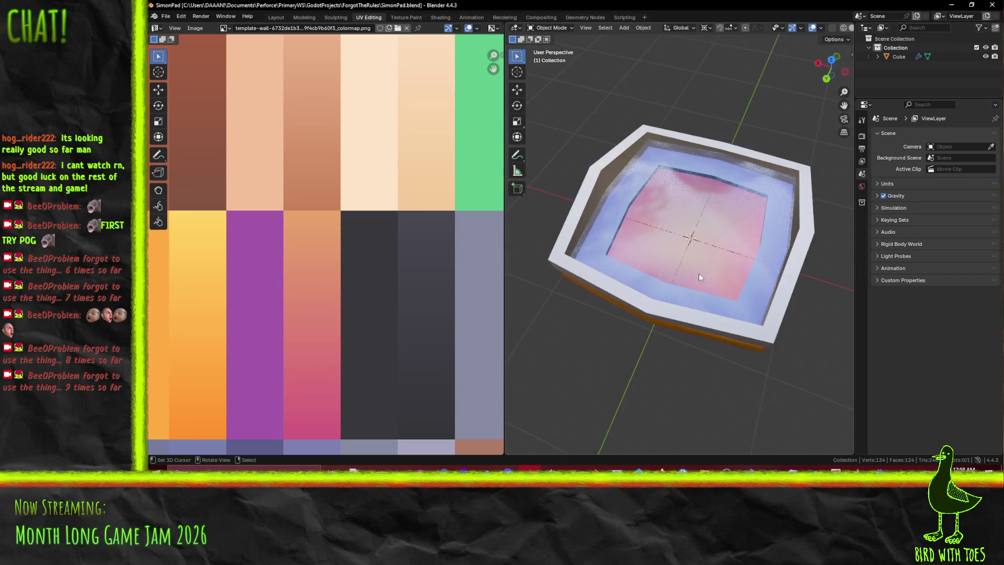
- Select the pad Cube, move to the Modeling workspace and enter Edit Mode on its mesh
{"action": "left_click", "coordinate": [695, 293]}
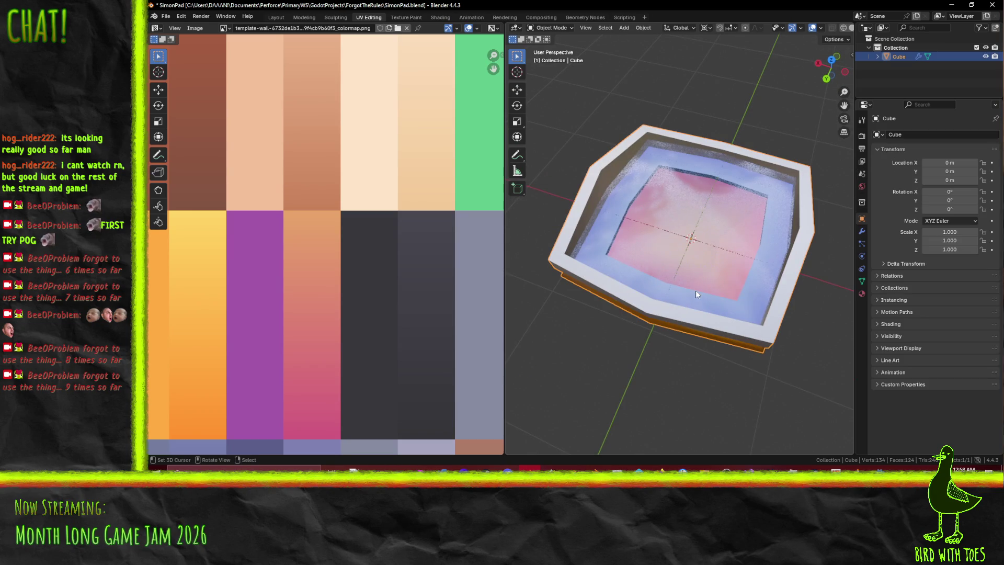
{"action": "left_click", "coordinate": [559, 30]}
{"action": "left_click", "coordinate": [563, 47]}
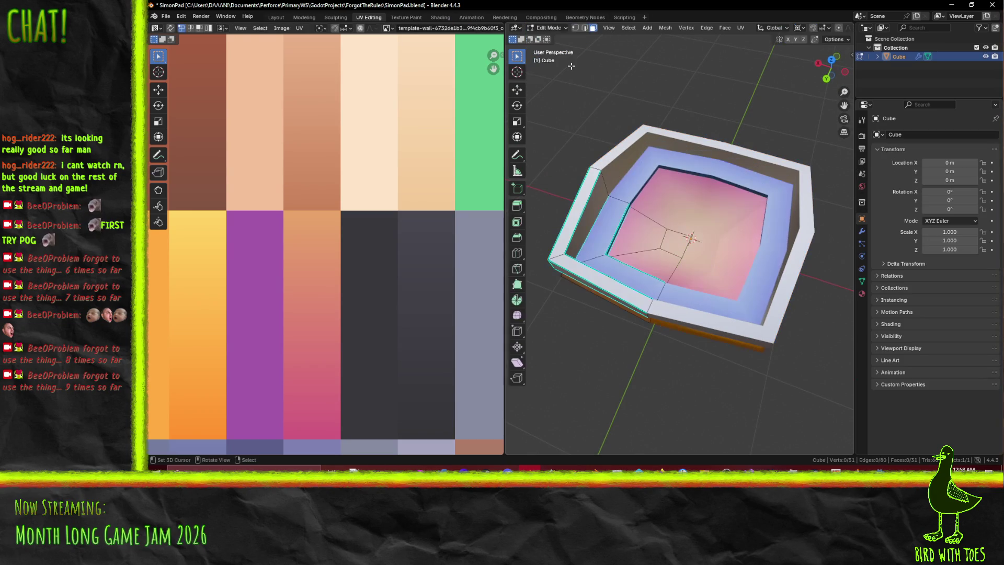
{"action": "left_click", "coordinate": [302, 17]}
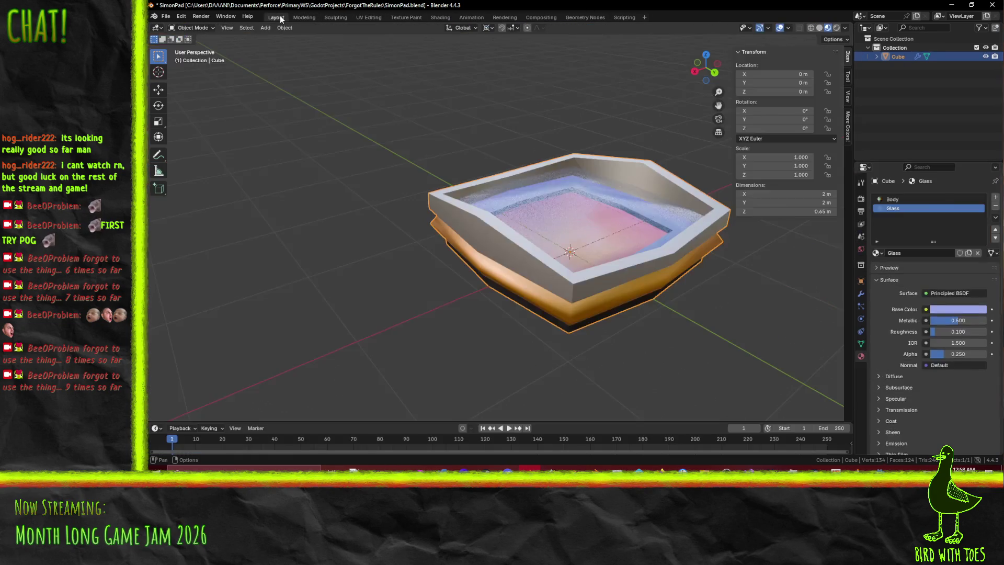
{"action": "scroll", "coordinate": [361, 88], "scroll_direction": "up", "scroll_amount": 2}
{"action": "scroll", "coordinate": [503, 235], "scroll_direction": "up", "scroll_amount": 4}
{"action": "key", "text": "Tab"}
{"action": "mouse_move", "coordinate": [611, 236]}
{"action": "middle_mouse_down"}
{"action": "mouse_move", "coordinate": [553, 194]}
{"action": "mouse_move", "coordinate": [291, 61]}
{"action": "middle_mouse_up"}
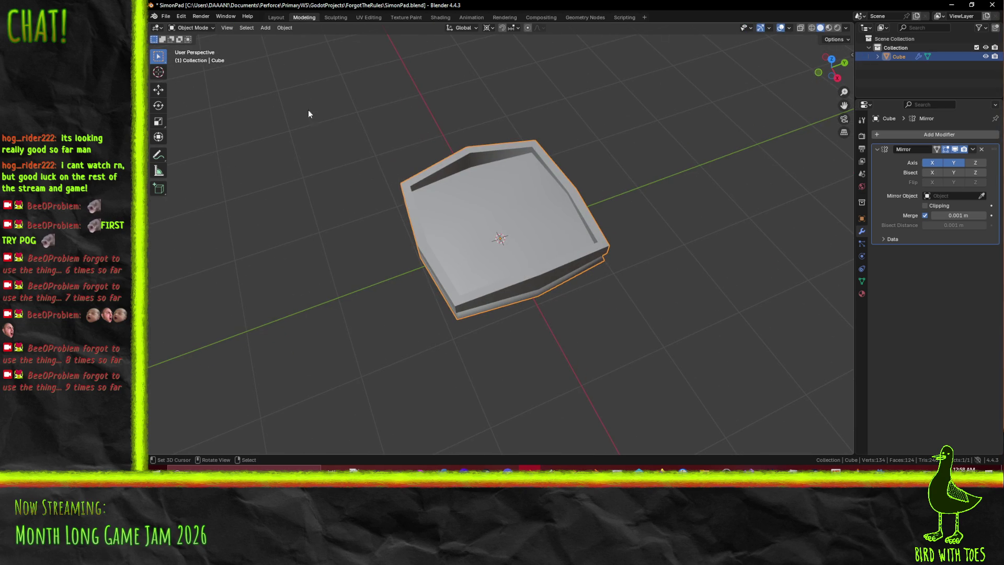
{"action": "key", "text": "Tab"}
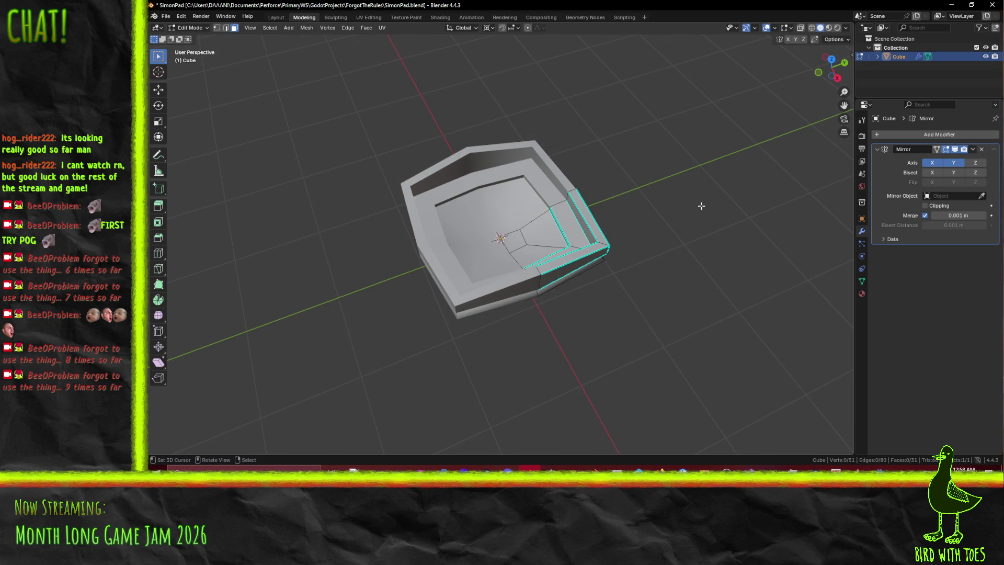
- Search the operators for 'hid' and run Reveal Hidden to show the glass top faces
{"action": "key", "text": "F3"}
{"action": "type", "text": "unh"}
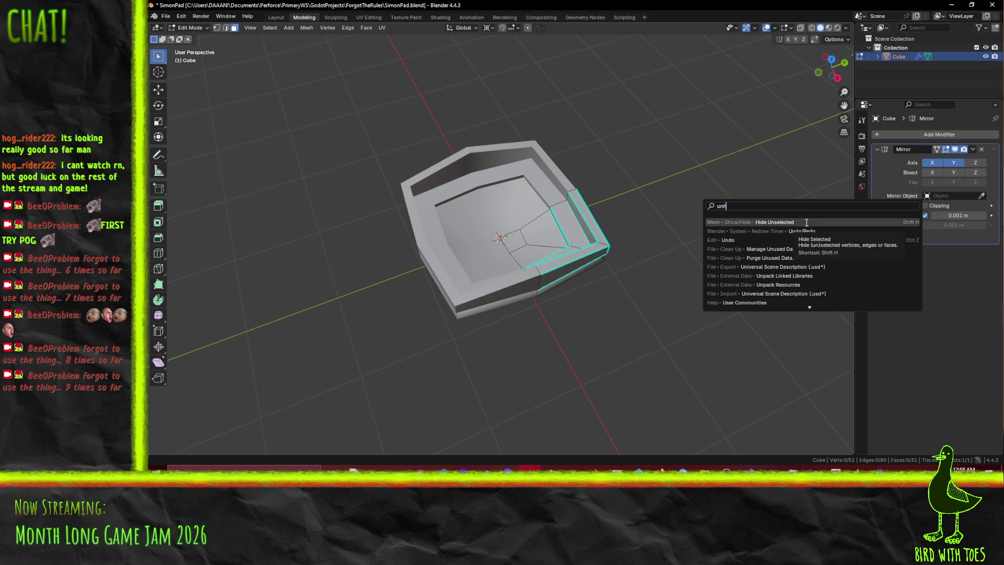
{"action": "key", "text": "BackSpace"}
{"action": "key", "text": "BackSpace"}
{"action": "key", "text": "BackSpace"}
{"action": "type", "text": "hid"}
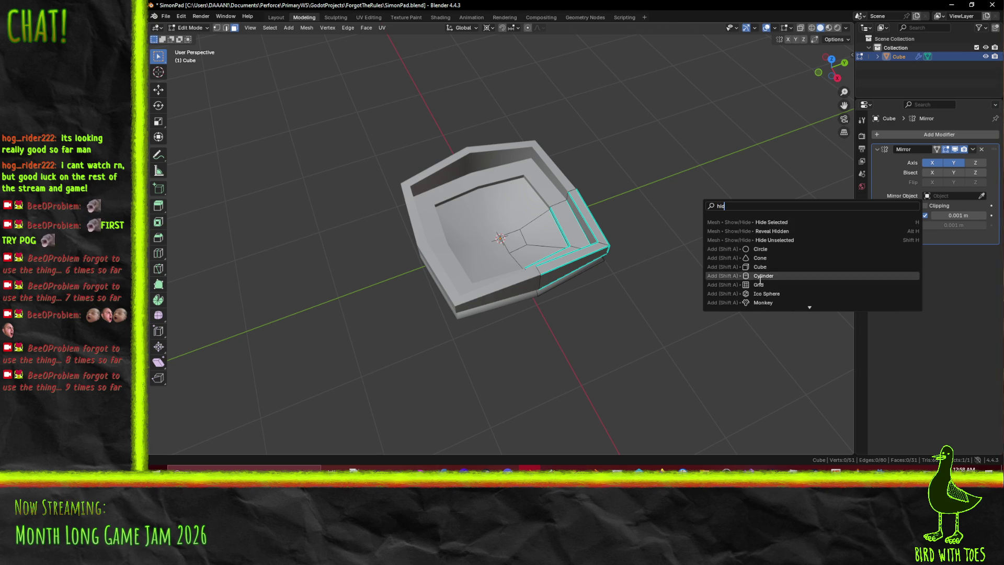
{"action": "left_click", "coordinate": [710, 231]}
{"action": "scroll", "coordinate": [567, 247], "scroll_direction": "up", "scroll_amount": 2}
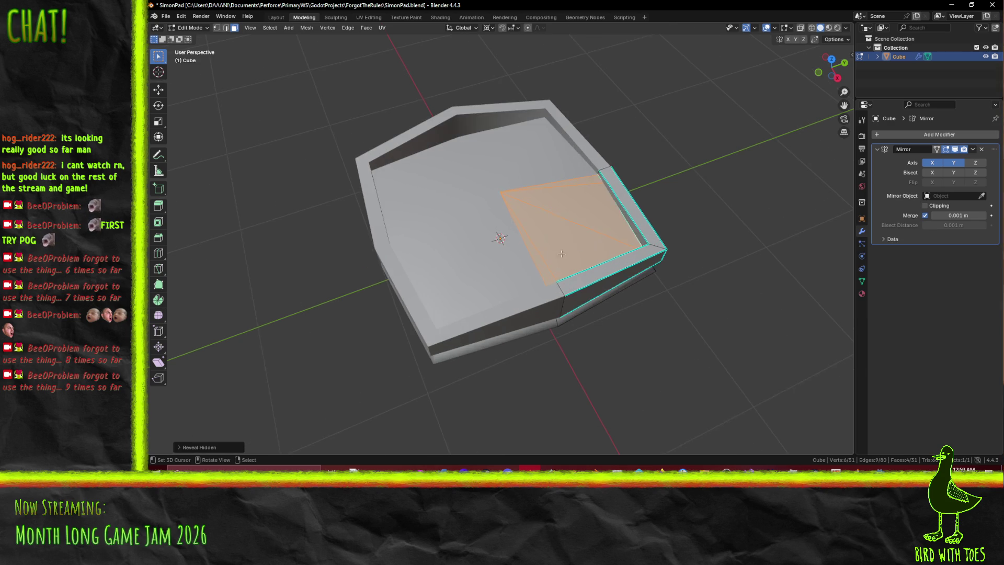
- Recalculate the selected face's normals outward and show normals in the viewport overlays
{"action": "left_click", "coordinate": [567, 182], "text": "shift"}
{"action": "key", "text": "alt+n"}
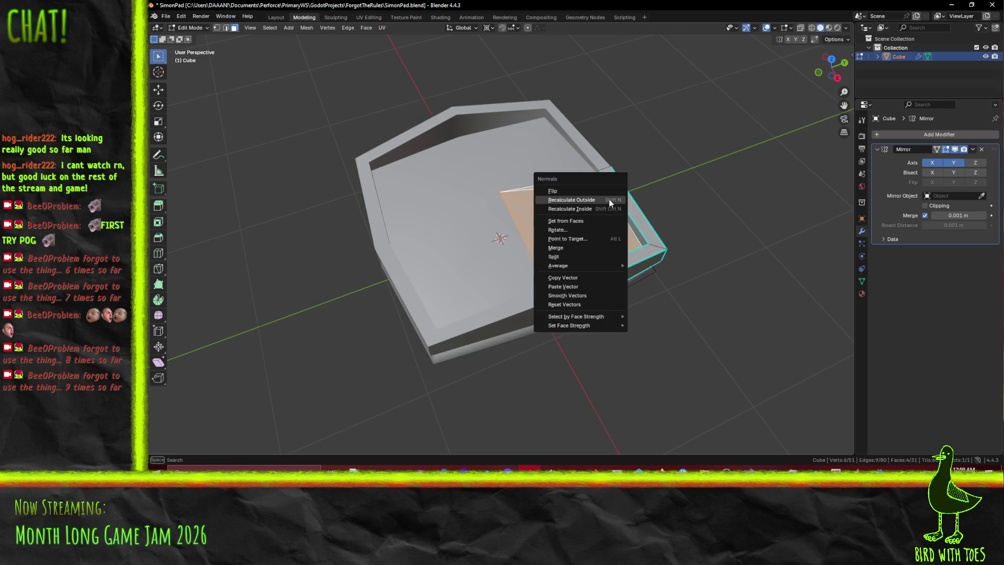
{"action": "left_click", "coordinate": [610, 202]}
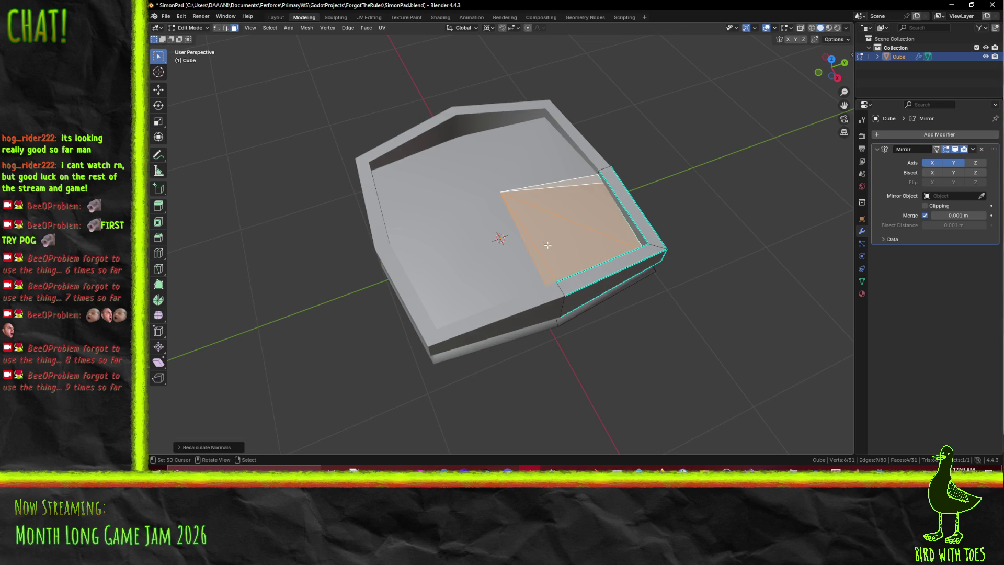
{"action": "left_click", "coordinate": [792, 27]}
{"action": "left_click", "coordinate": [783, 26]}
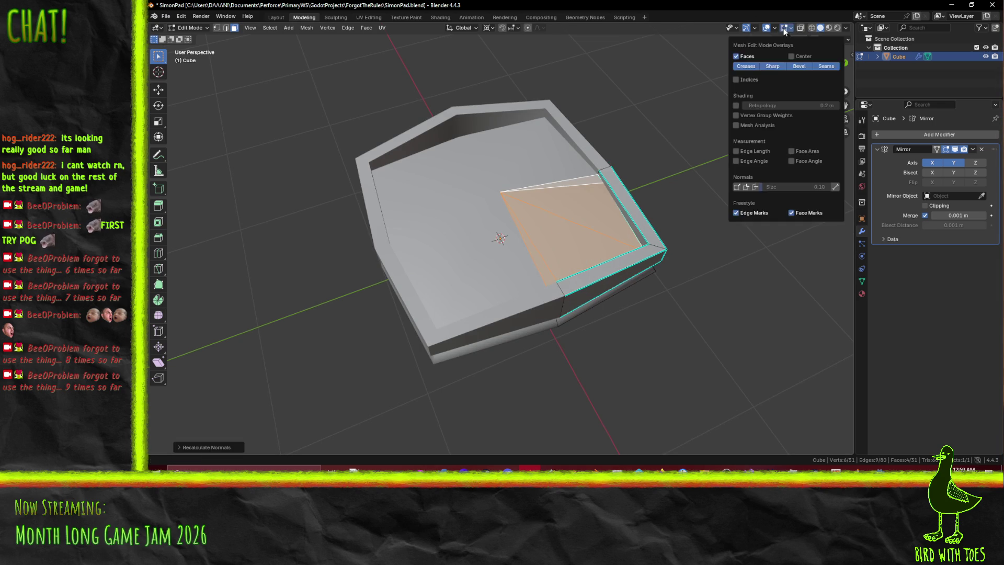
{"action": "left_click", "coordinate": [739, 185]}
{"action": "mouse_move", "coordinate": [667, 180]}
{"action": "middle_mouse_down"}
{"action": "mouse_move", "coordinate": [527, 149]}
{"action": "mouse_move", "coordinate": [555, 274]}
{"action": "mouse_move", "coordinate": [554, 239]}
{"action": "middle_mouse_up"}
{"action": "scroll", "coordinate": [541, 204], "scroll_direction": "up", "scroll_amount": 6}
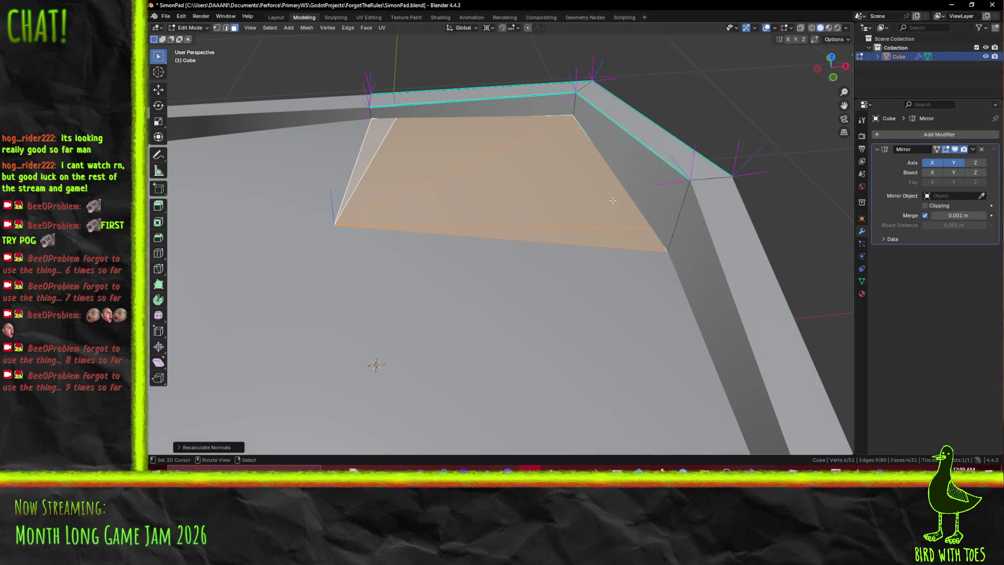
- Recalculate the orange face's normals inward and again, checking it from below and above
{"action": "key", "text": "alt+n"}
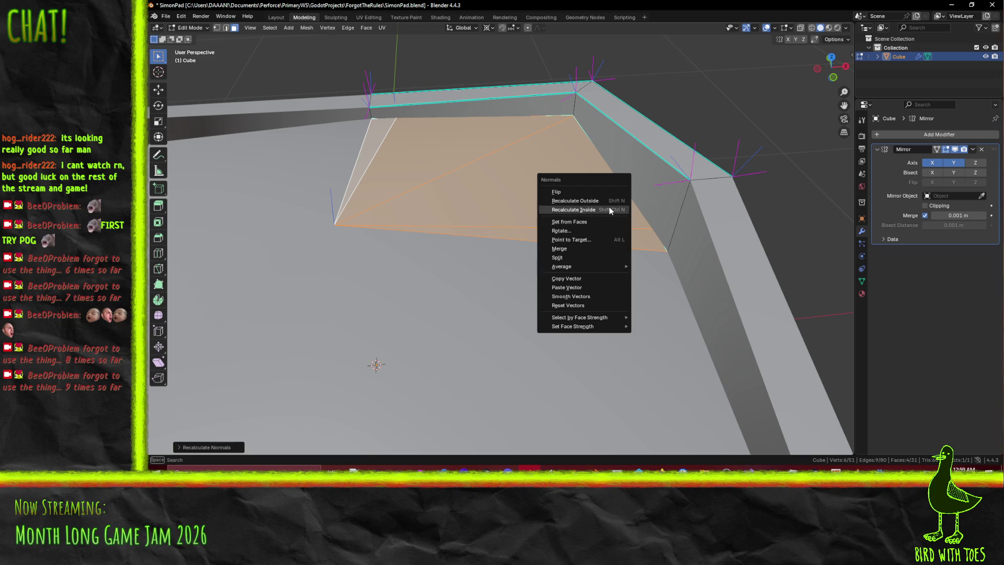
{"action": "left_click", "coordinate": [609, 209]}
{"action": "middle_click_drag", "start_coordinate": [578, 202], "coordinate": [644, 163]}
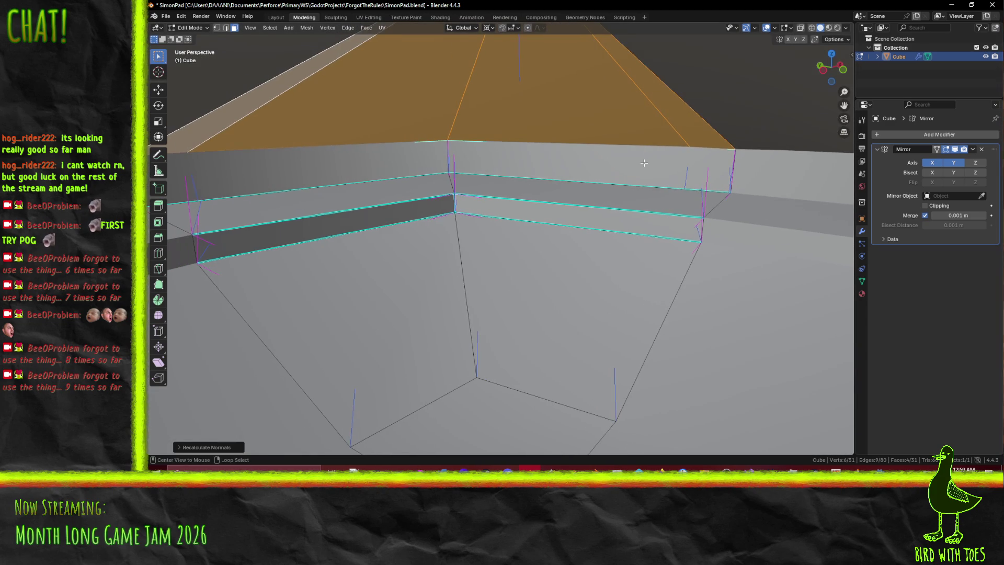
{"action": "key", "text": "alt+n"}
{"action": "left_click", "coordinate": [639, 157]}
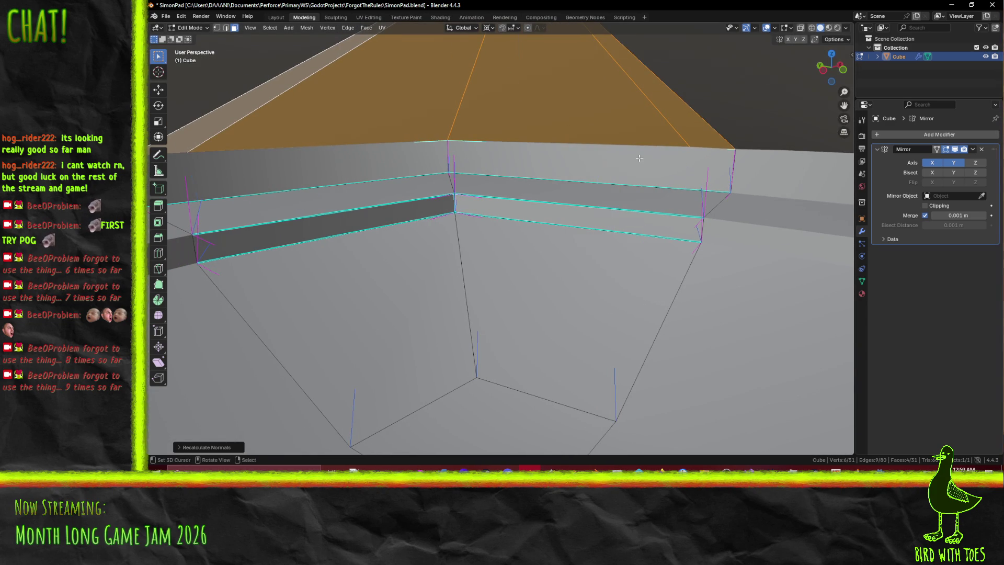
{"action": "middle_click_drag", "start_coordinate": [602, 113], "coordinate": [649, 276]}
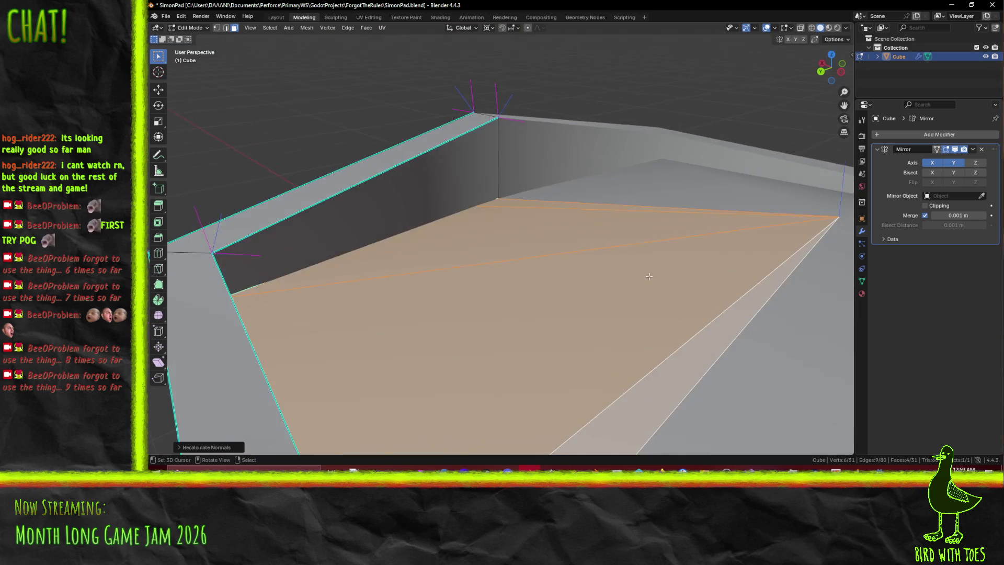
{"action": "scroll", "coordinate": [648, 276], "scroll_direction": "down", "scroll_amount": 5}
{"action": "mouse_move", "coordinate": [645, 272]}
{"action": "middle_mouse_down"}
{"action": "mouse_move", "coordinate": [594, 261]}
{"action": "mouse_move", "coordinate": [514, 94]}
{"action": "mouse_move", "coordinate": [432, 97]}
{"action": "middle_mouse_up"}
{"action": "scroll", "coordinate": [593, 261], "scroll_direction": "up", "scroll_amount": 5}
{"action": "scroll", "coordinate": [586, 103], "scroll_direction": "down", "scroll_amount": 5}
{"action": "scroll", "coordinate": [634, 94], "scroll_direction": "up", "scroll_amount": 5}
{"action": "middle_click_drag", "start_coordinate": [635, 94], "coordinate": [656, 105]}
- Turn on face normal display, save SimonPad.blend, and switch back to Godot
{"action": "left_click", "coordinate": [785, 29]}
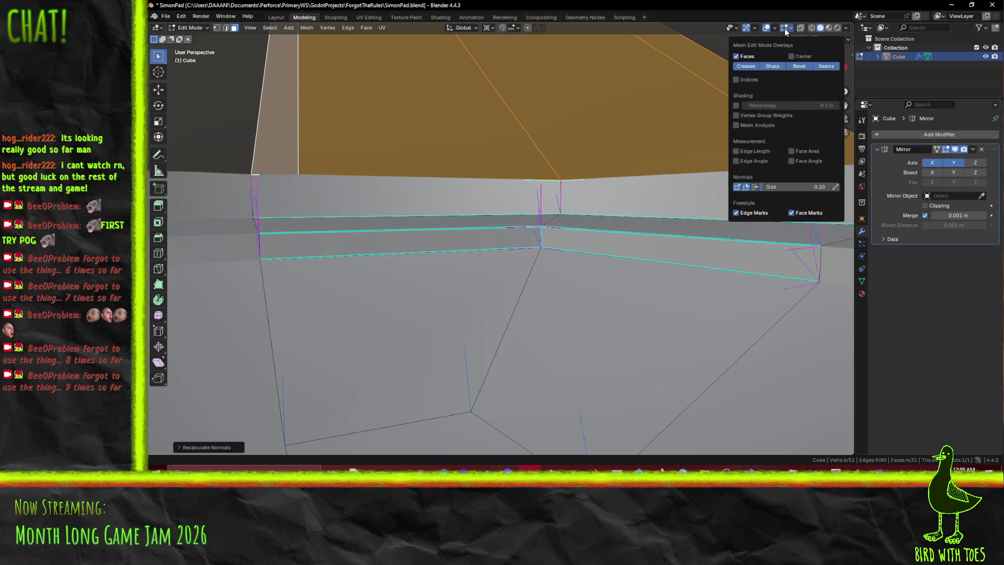
{"action": "left_click", "coordinate": [751, 188]}
{"action": "middle_click_drag", "start_coordinate": [682, 173], "coordinate": [518, 155]}
{"action": "scroll", "coordinate": [539, 155], "scroll_direction": "down", "scroll_amount": 3}
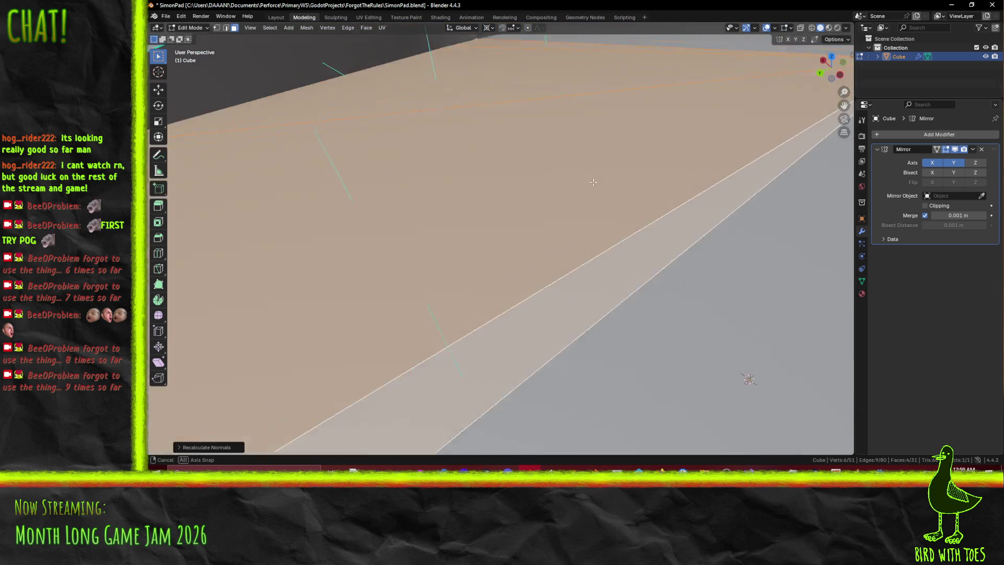
{"action": "scroll", "coordinate": [549, 165], "scroll_direction": "down", "scroll_amount": 5}
{"action": "middle_click_drag", "start_coordinate": [557, 175], "coordinate": [583, 178]}
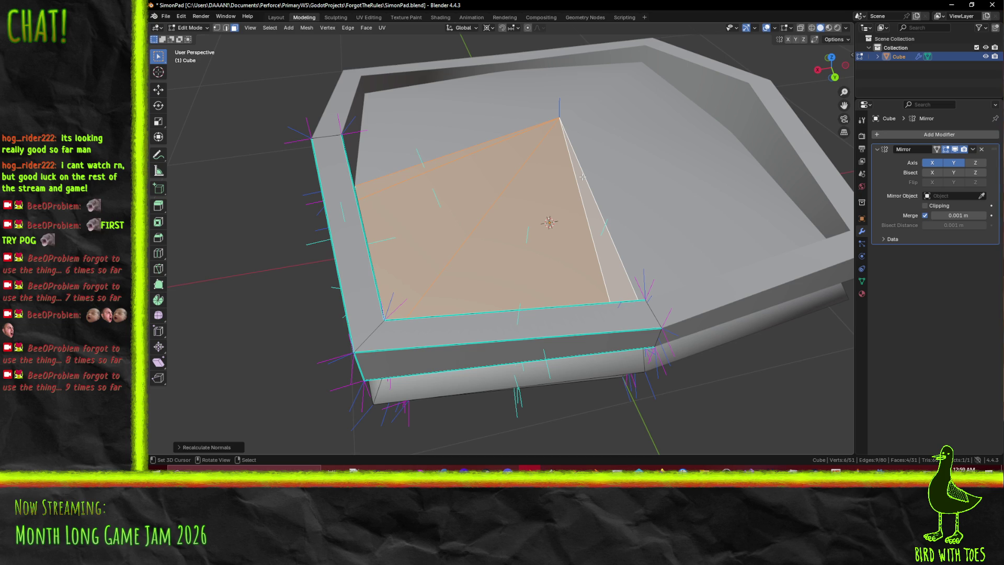
{"action": "key", "text": "ctrl+s"}
{"action": "mouse_move", "coordinate": [582, 177]}
{"action": "middle_mouse_down"}
{"action": "mouse_move", "coordinate": [597, 292]}
{"action": "mouse_move", "coordinate": [627, 259]}
{"action": "middle_mouse_up"}
{"action": "key", "text": "alt+Tab"}
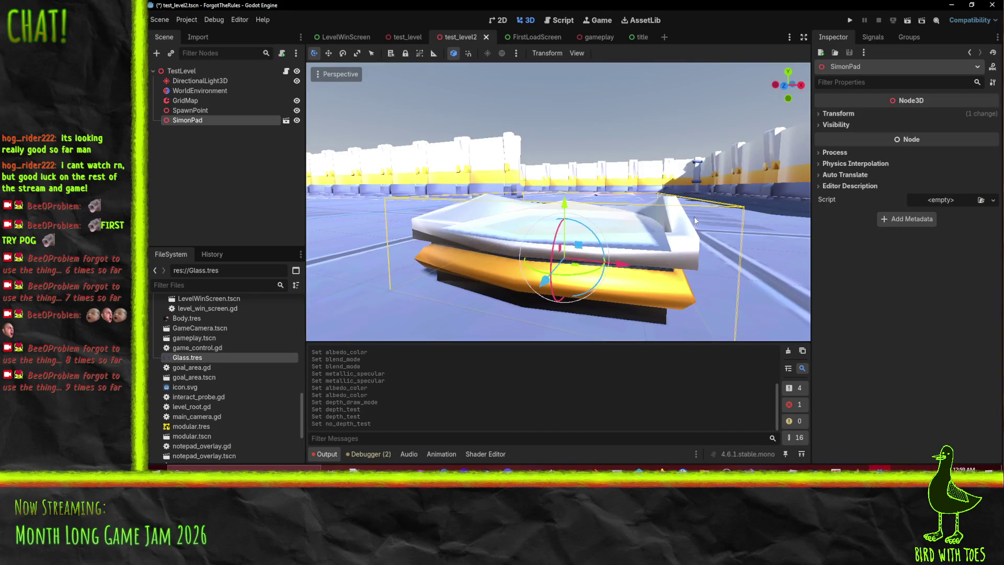
- Look down on the pad and load Glass.tres in the Inspector
{"action": "middle_click_drag", "start_coordinate": [687, 232], "coordinate": [593, 248]}
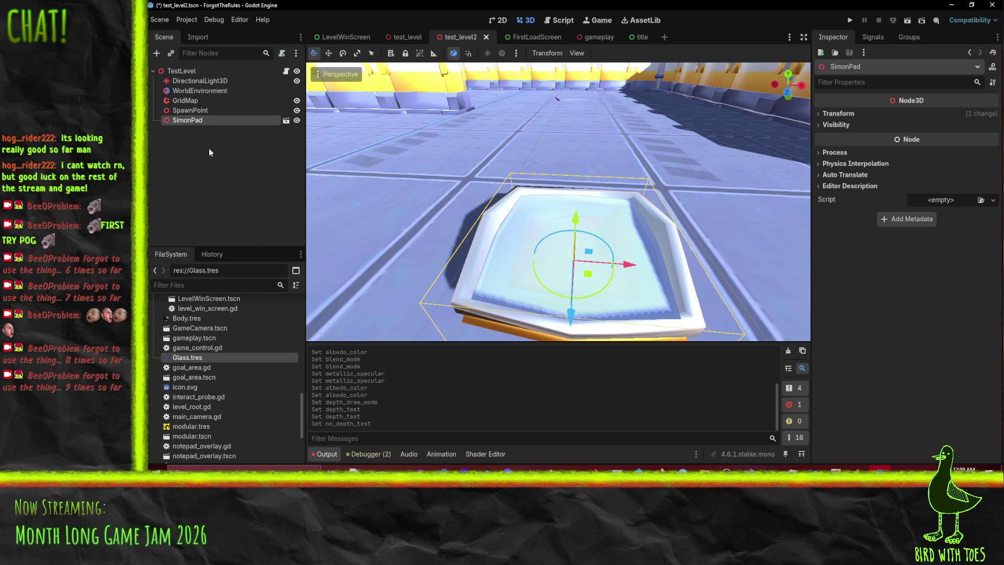
{"action": "left_click", "coordinate": [214, 358]}
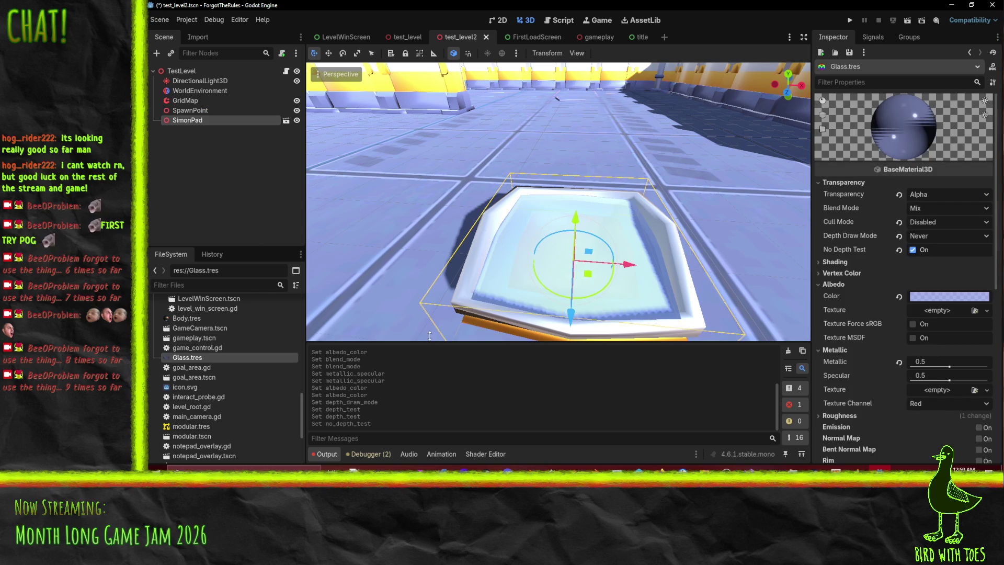
- Reset the Glass transparency and set it back to Alpha
{"action": "left_click", "coordinate": [898, 197]}
{"action": "left_click", "coordinate": [922, 197]}
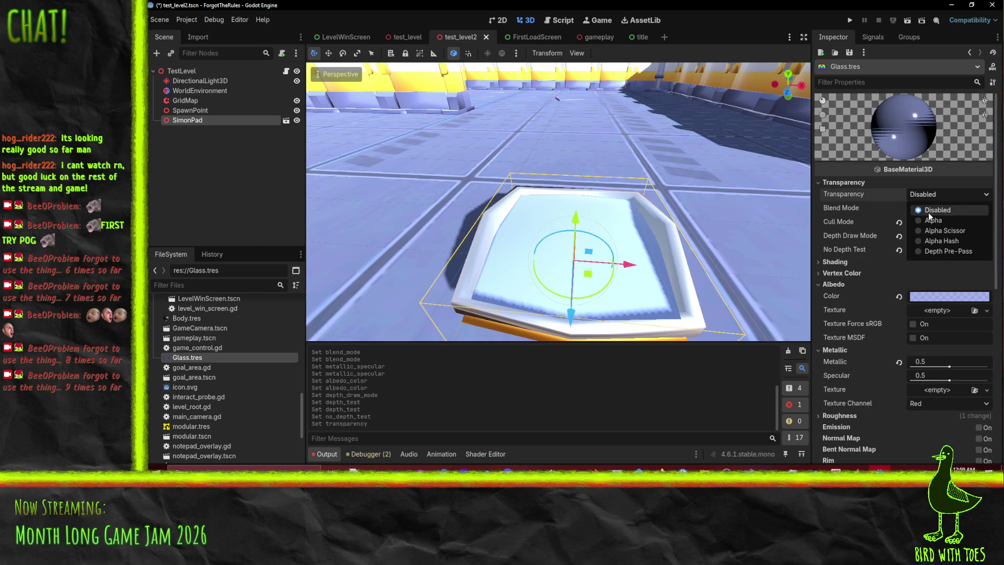
{"action": "left_click", "coordinate": [933, 220]}
- Lower the Glass albedo alpha to 200, then adjust it again for a more see-through top
{"action": "left_click", "coordinate": [926, 296]}
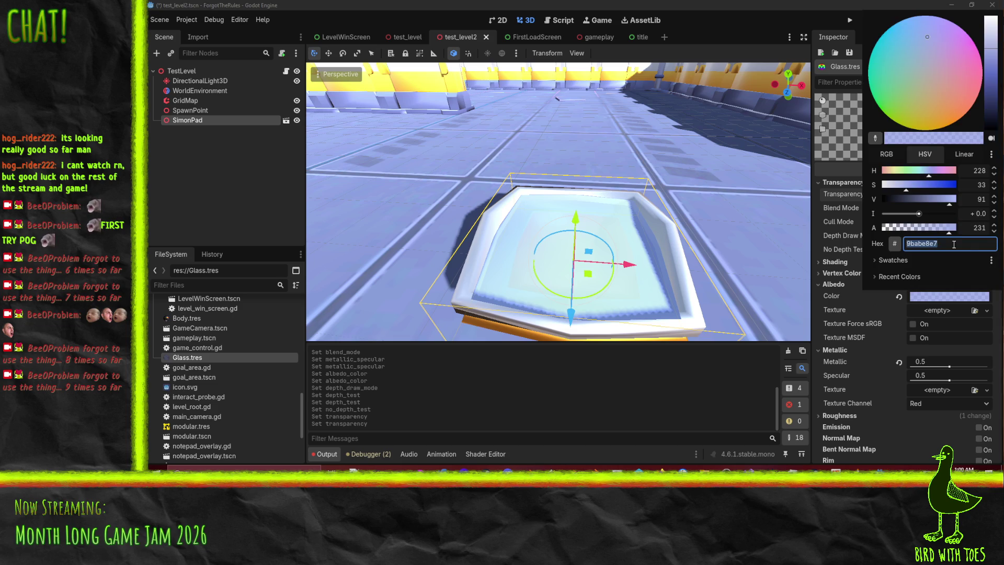
{"action": "left_click", "coordinate": [980, 227]}
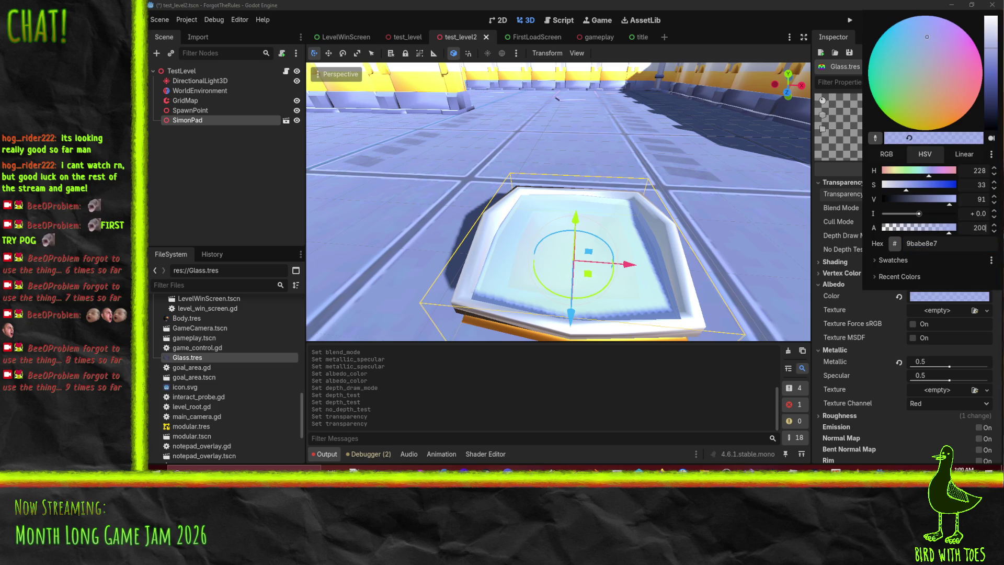
{"action": "key", "text": "Return"}
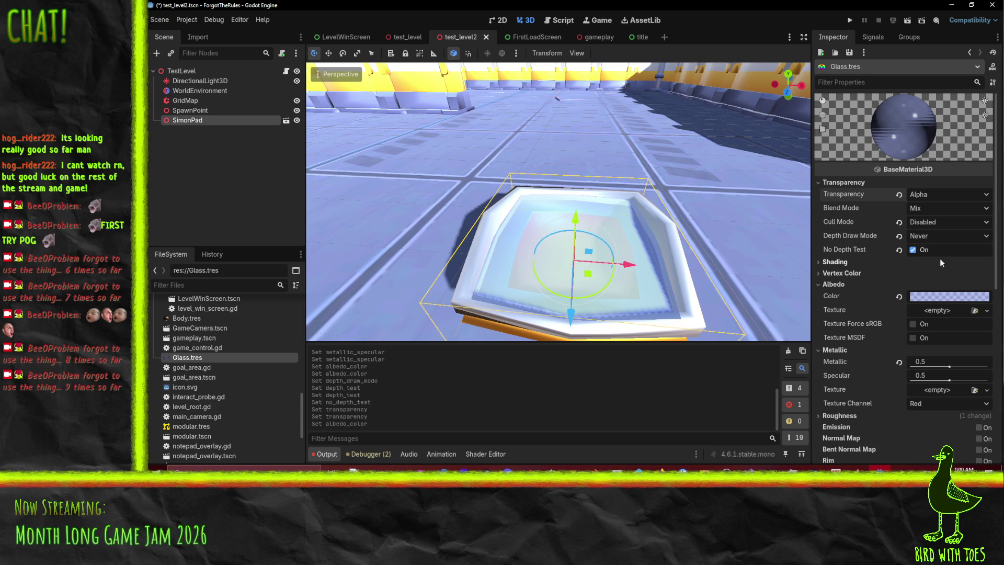
{"action": "left_click", "coordinate": [939, 296]}
{"action": "left_click", "coordinate": [974, 225]}
{"action": "type", "text": "128"}
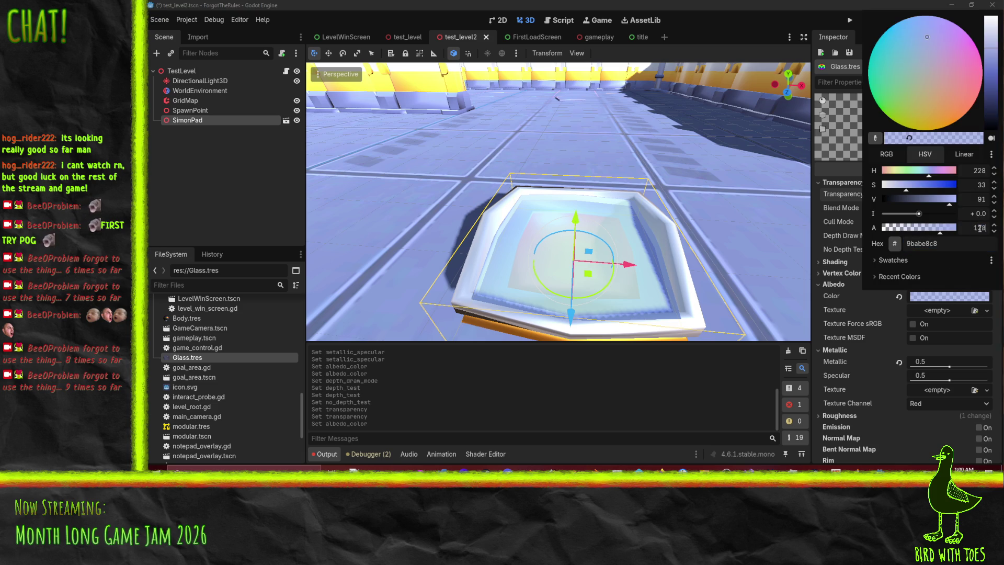
{"action": "key", "text": "Escape"}
{"action": "middle_click_drag", "start_coordinate": [665, 229], "coordinate": [548, 145]}
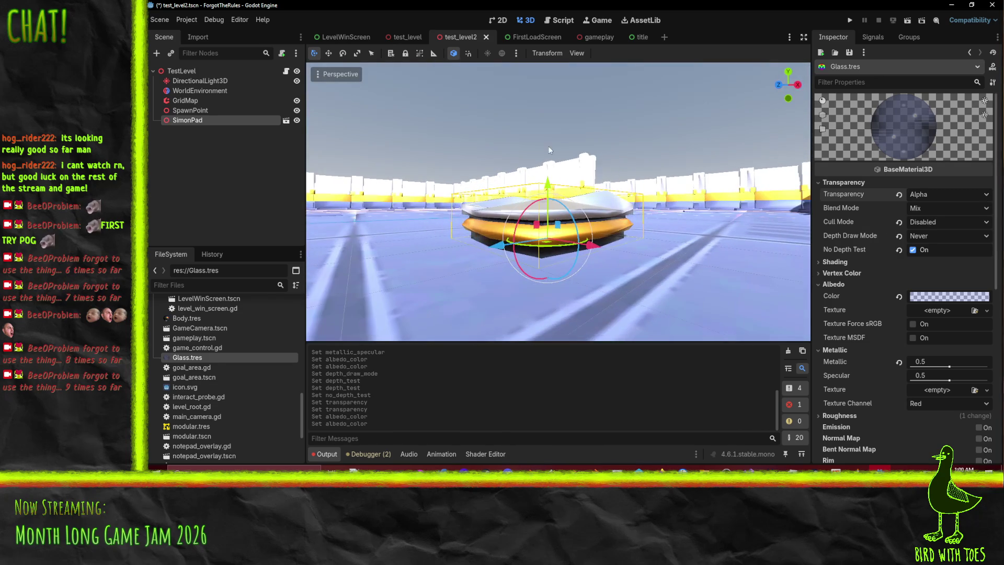
- Reset depth draw and depth test to defaults and move in close over the pad's glass
{"action": "left_click", "coordinate": [900, 235]}
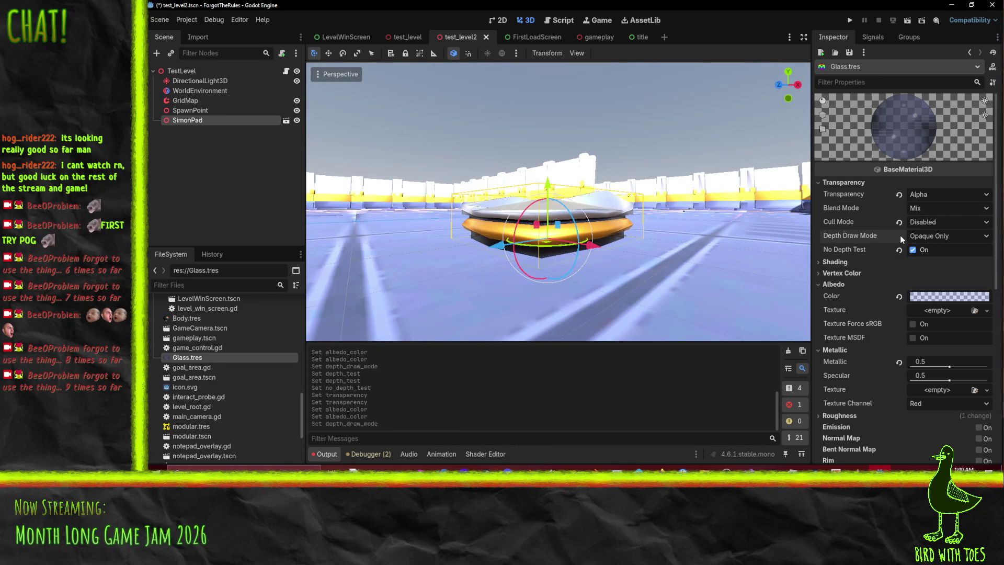
{"action": "left_click", "coordinate": [899, 250]}
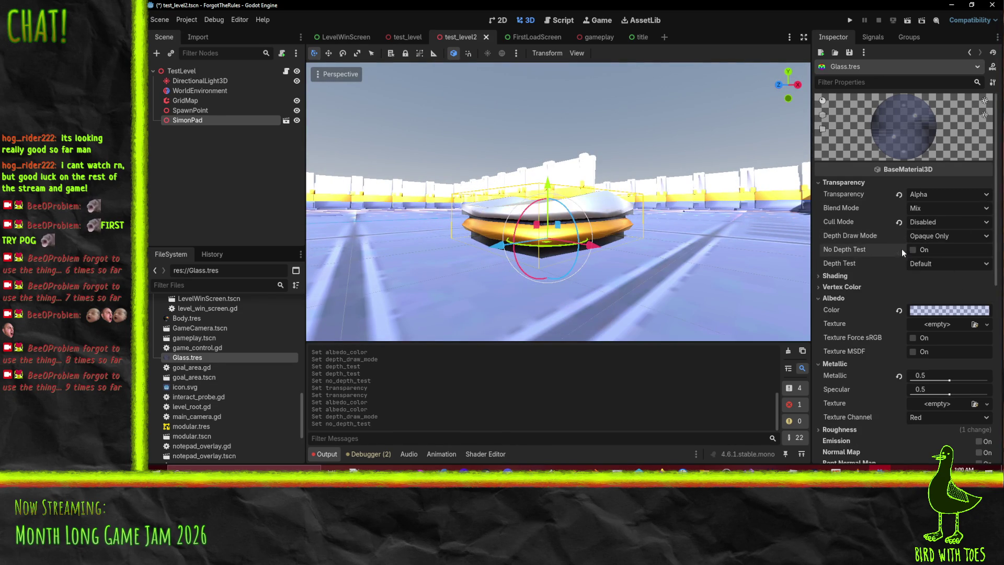
{"action": "scroll", "coordinate": [577, 233], "scroll_direction": "up", "scroll_amount": 3}
{"action": "mouse_move", "coordinate": [576, 232]}
{"action": "middle_mouse_down"}
{"action": "mouse_move", "coordinate": [616, 230]}
{"action": "mouse_move", "coordinate": [573, 201]}
{"action": "mouse_move", "coordinate": [646, 260]}
{"action": "mouse_move", "coordinate": [568, 235]}
{"action": "mouse_move", "coordinate": [705, 243]}
{"action": "mouse_move", "coordinate": [678, 252]}
{"action": "mouse_move", "coordinate": [768, 217]}
{"action": "mouse_move", "coordinate": [319, 206]}
{"action": "middle_mouse_up"}
{"action": "scroll", "coordinate": [677, 264], "scroll_direction": "down", "scroll_amount": 3}
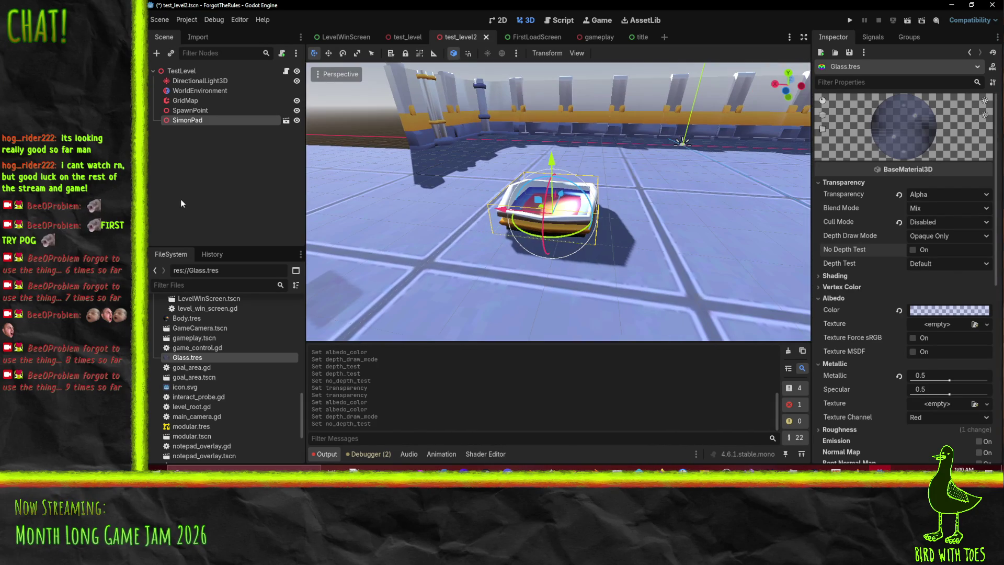
{"action": "scroll", "coordinate": [550, 204], "scroll_direction": "up", "scroll_amount": 3}
{"action": "mouse_move", "coordinate": [549, 204]}
{"action": "middle_mouse_down"}
{"action": "mouse_move", "coordinate": [438, 224]}
{"action": "mouse_move", "coordinate": [308, 228]}
{"action": "mouse_move", "coordinate": [657, 220]}
{"action": "mouse_move", "coordinate": [430, 230]}
{"action": "mouse_move", "coordinate": [598, 270]}
{"action": "middle_mouse_up"}
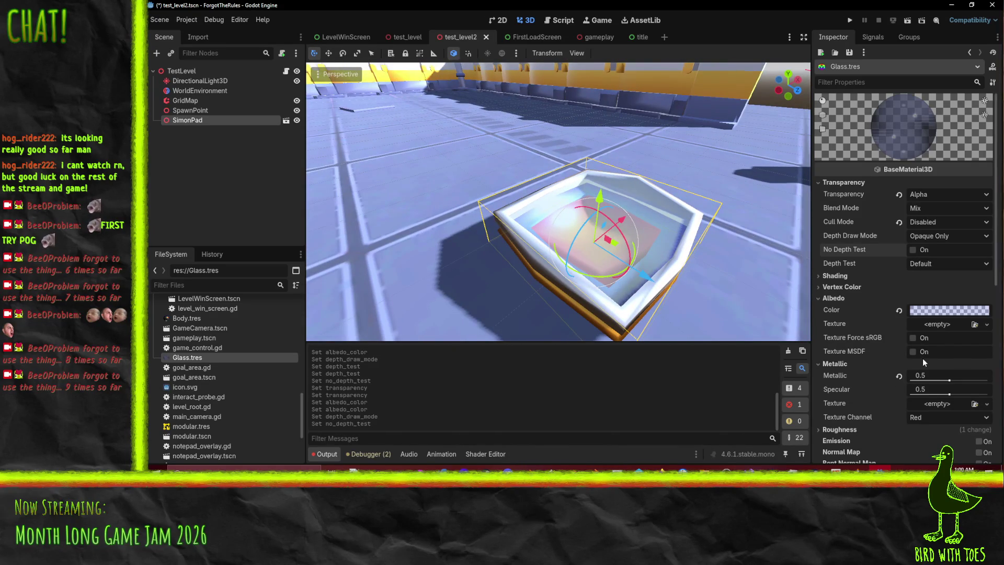
- Leave forced sRGB off, set Metallic to 0.0 and raise Specular to 1.0
{"action": "left_click", "coordinate": [912, 342]}
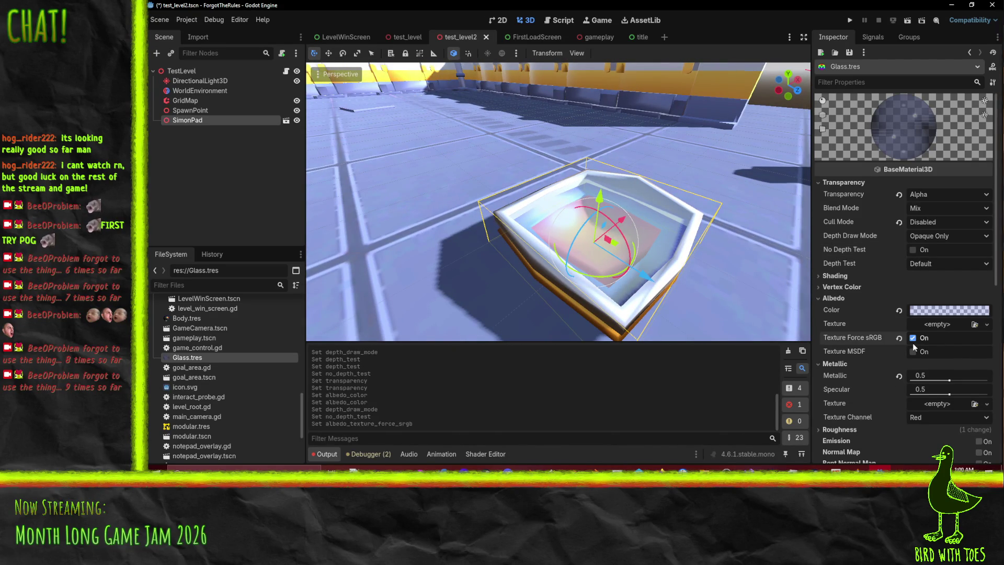
{"action": "left_click", "coordinate": [912, 341]}
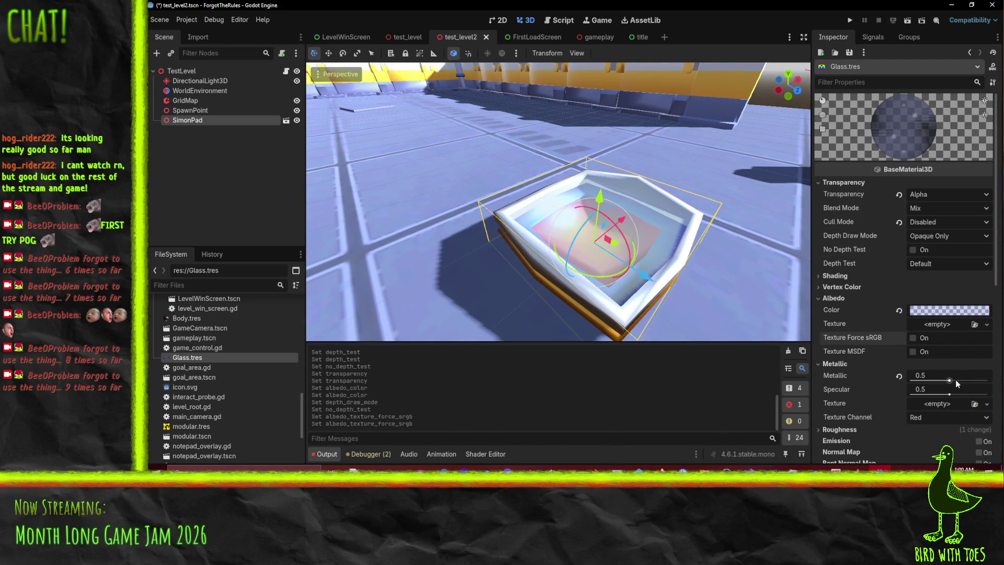
{"action": "mouse_move", "coordinate": [948, 383]}
{"action": "left_mouse_down"}
{"action": "mouse_move", "coordinate": [900, 376]}
{"action": "mouse_move", "coordinate": [988, 379]}
{"action": "left_mouse_up"}
{"action": "mouse_move", "coordinate": [638, 271]}
{"action": "middle_mouse_down"}
{"action": "mouse_move", "coordinate": [773, 247]}
{"action": "mouse_move", "coordinate": [737, 278]}
{"action": "mouse_move", "coordinate": [621, 295]}
{"action": "middle_mouse_up"}
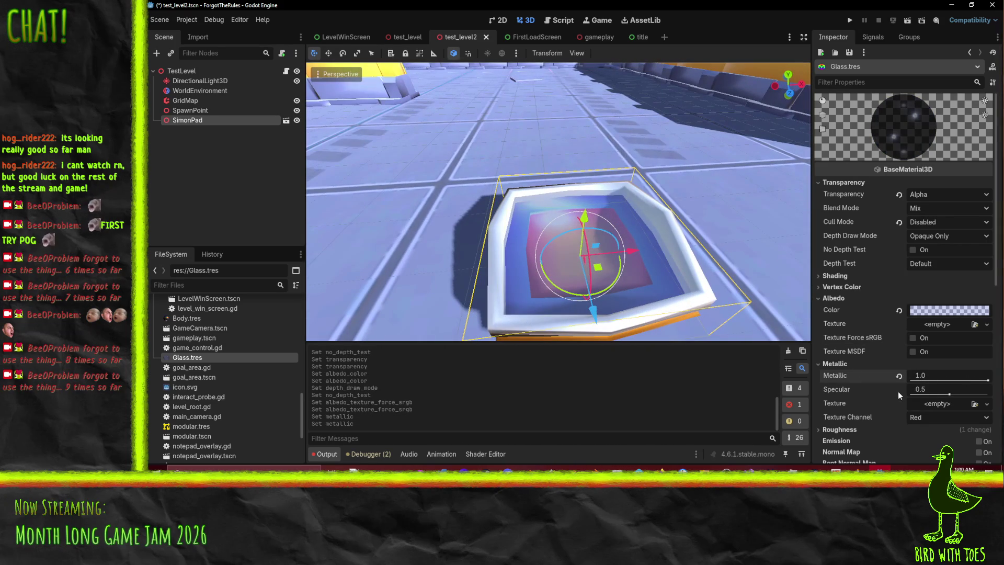
{"action": "left_click", "coordinate": [900, 376]}
{"action": "left_click_drag", "start_coordinate": [950, 394], "coordinate": [988, 394]}
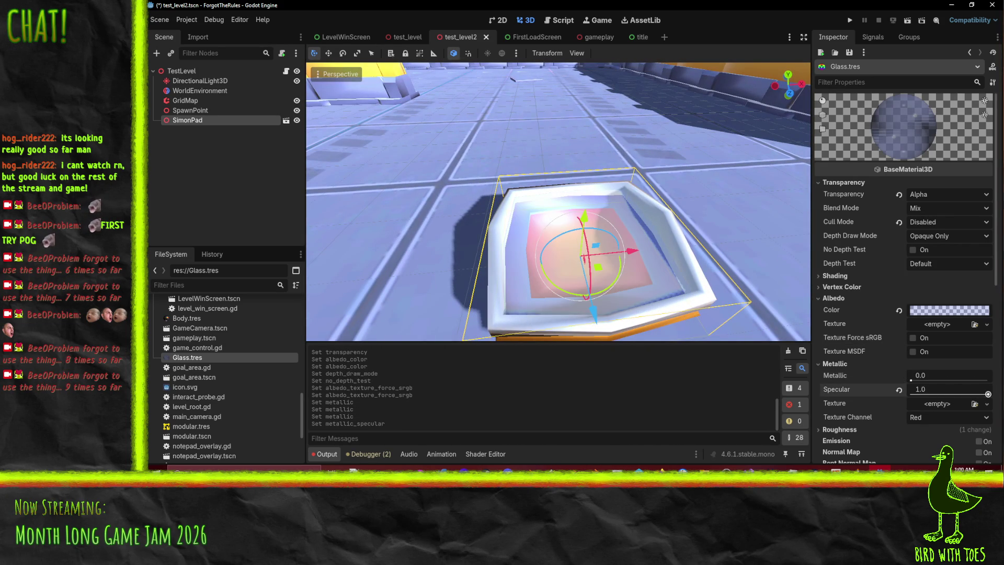
{"action": "mouse_move", "coordinate": [607, 263]}
{"action": "middle_mouse_down"}
{"action": "mouse_move", "coordinate": [722, 308]}
{"action": "mouse_move", "coordinate": [661, 247]}
{"action": "mouse_move", "coordinate": [549, 219]}
{"action": "mouse_move", "coordinate": [472, 161]}
{"action": "mouse_move", "coordinate": [927, 288]}
{"action": "middle_mouse_up"}
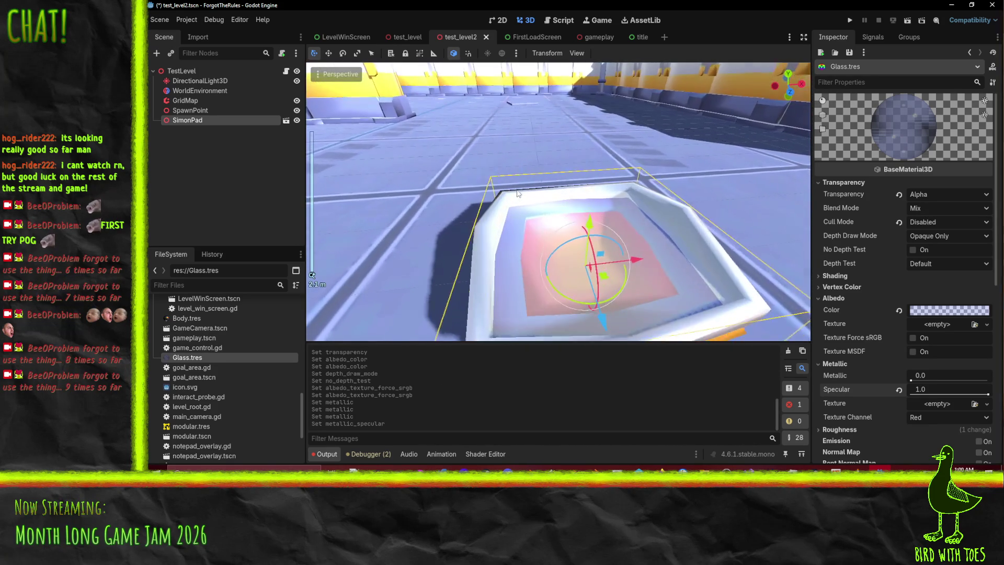
- Darken the Glass albedo tint to a deeper blue with the V slider
{"action": "left_click", "coordinate": [958, 310]}
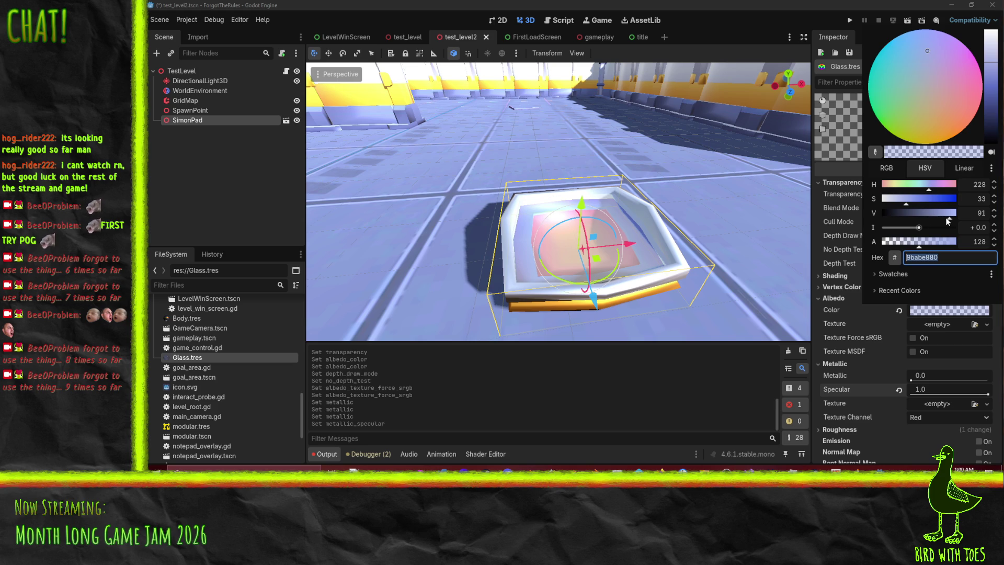
{"action": "left_click_drag", "start_coordinate": [938, 218], "coordinate": [906, 220]}
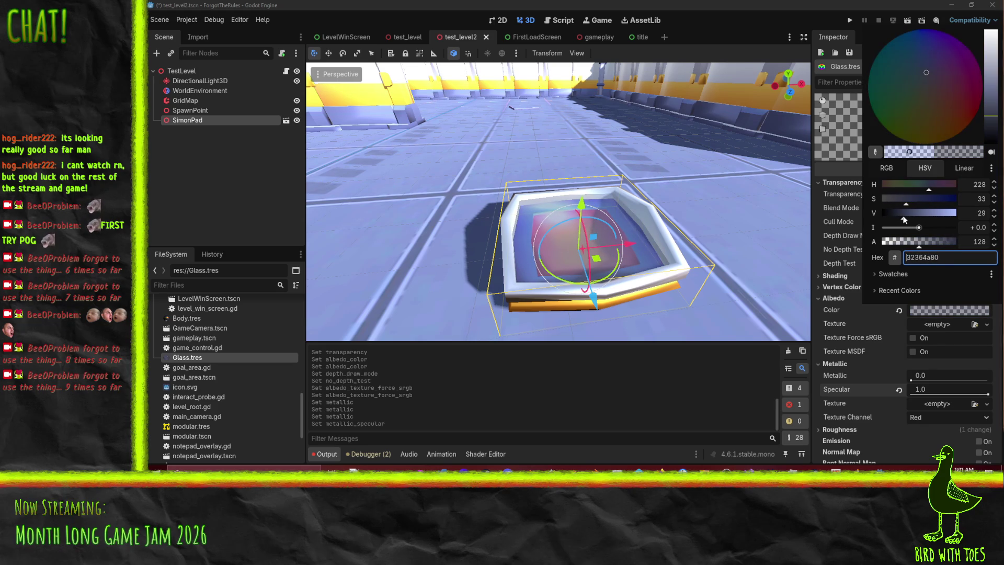
{"action": "middle_click_drag", "start_coordinate": [800, 218], "coordinate": [584, 252]}
{"action": "scroll", "coordinate": [906, 276], "scroll_direction": "down", "scroll_amount": 4}
{"action": "scroll", "coordinate": [855, 156], "scroll_direction": "down", "scroll_amount": 2}
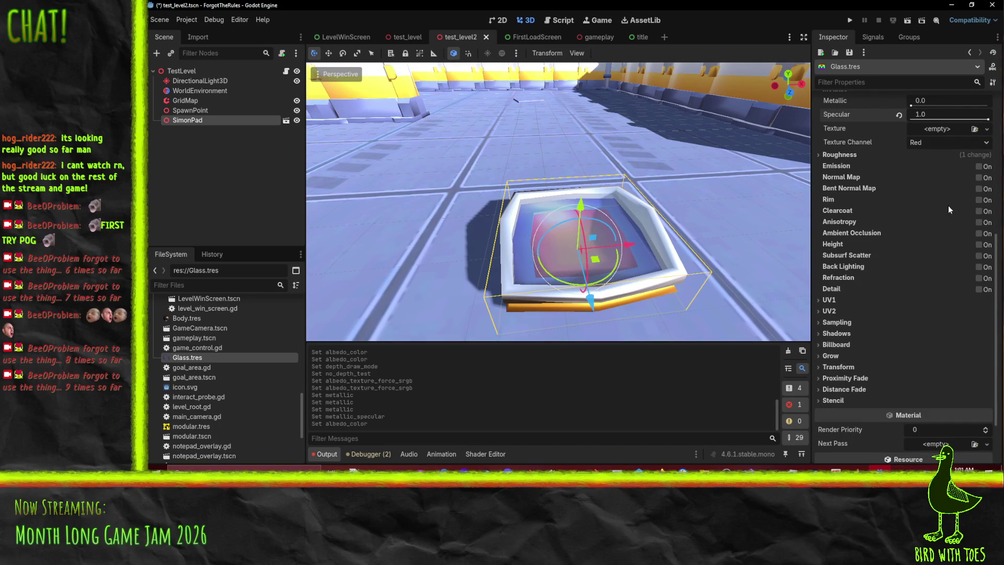
- Enable Anisotropy on the Glass material and leave Clearcoat turned off
{"action": "left_click", "coordinate": [979, 222]}
{"action": "left_click", "coordinate": [979, 210]}
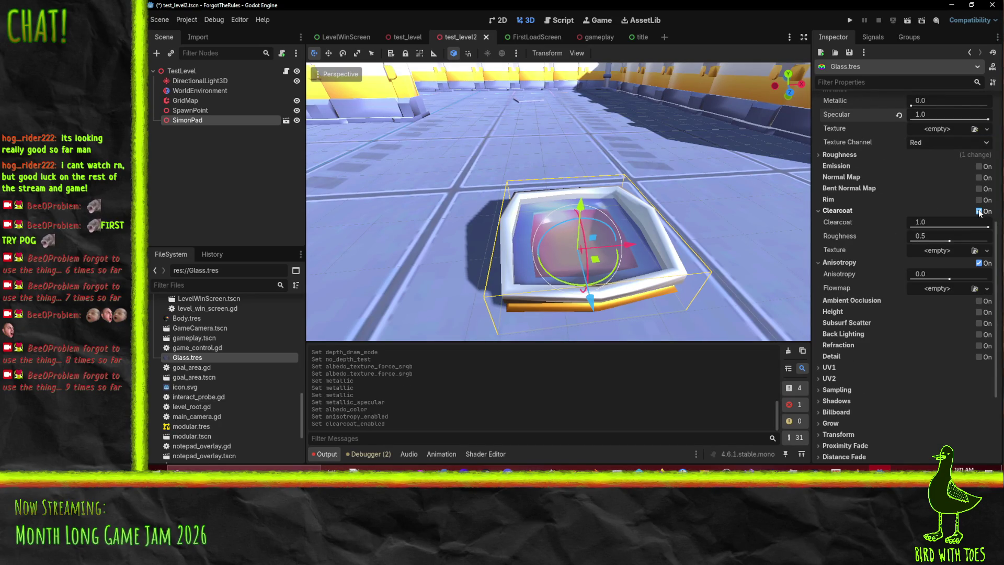
{"action": "left_click", "coordinate": [978, 263]}
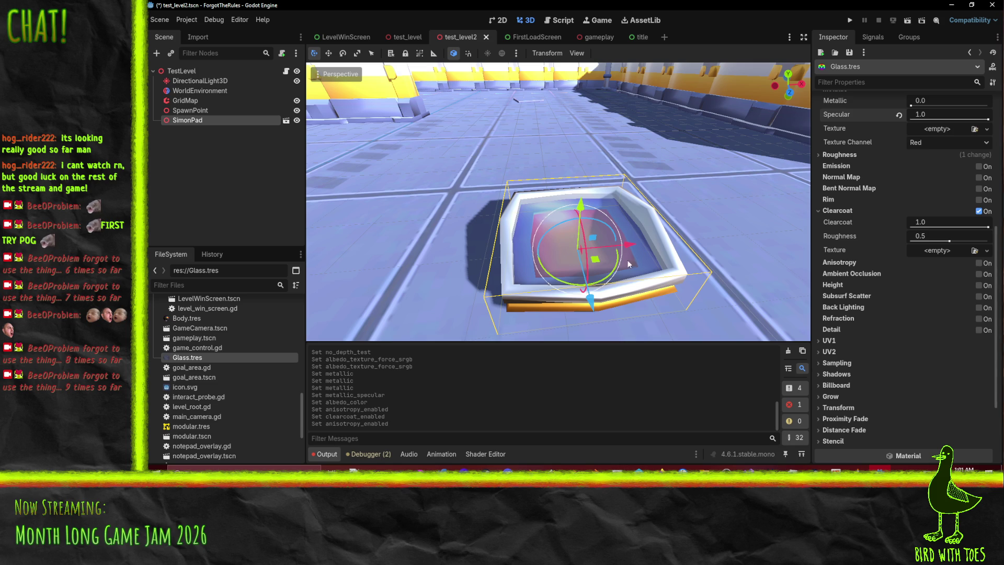
{"action": "left_click", "coordinate": [979, 263]}
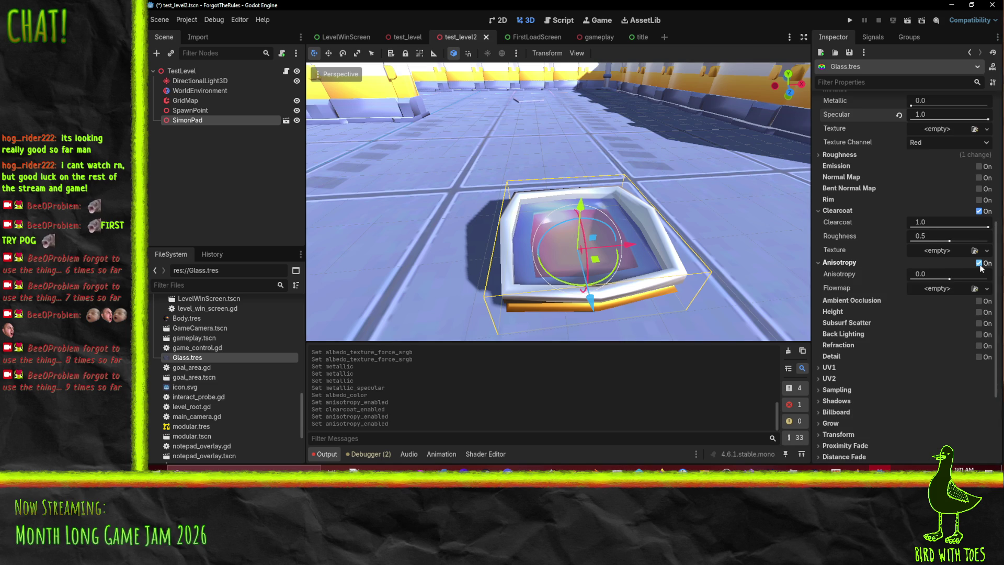
{"action": "left_click", "coordinate": [979, 211]}
- Try raising the anisotropy amount, then revert it to 0.0
{"action": "middle_click_drag", "start_coordinate": [673, 249], "coordinate": [609, 234]}
{"action": "mouse_move", "coordinate": [949, 238]}
{"action": "left_mouse_down"}
{"action": "mouse_move", "coordinate": [958, 240]}
{"action": "mouse_move", "coordinate": [933, 240]}
{"action": "left_mouse_up"}
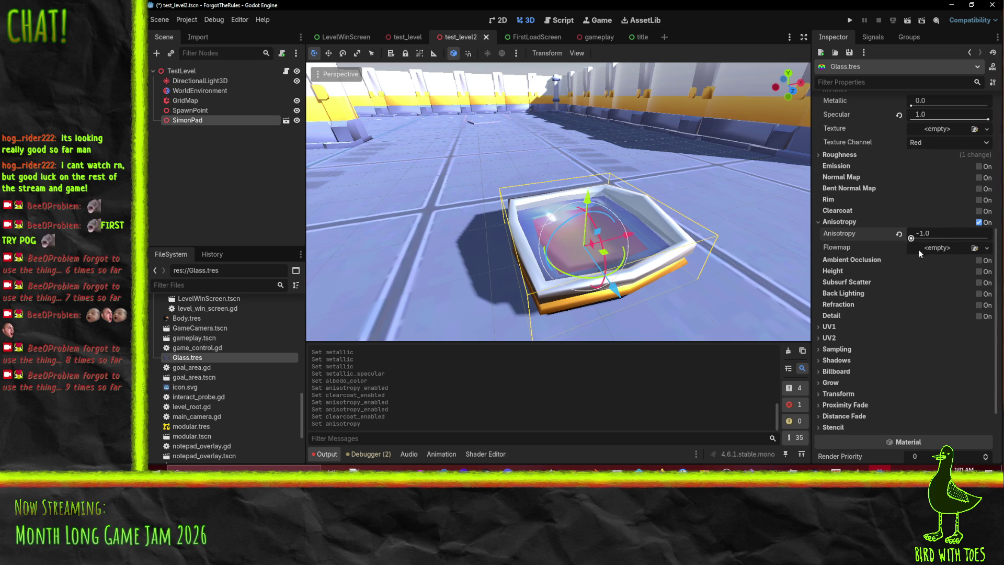
{"action": "left_click", "coordinate": [899, 234]}
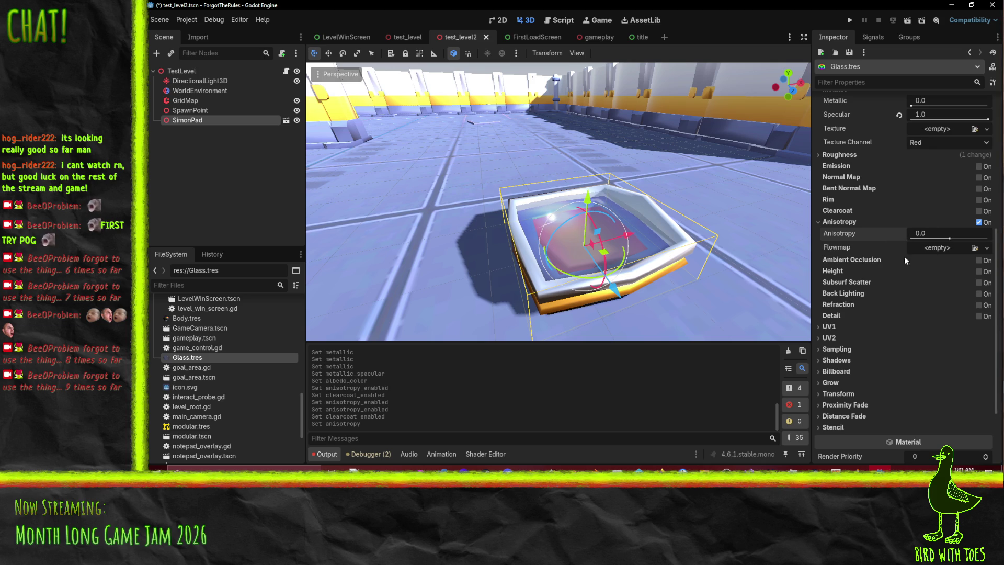
{"action": "mouse_move", "coordinate": [459, 233]}
{"action": "middle_mouse_down"}
{"action": "mouse_move", "coordinate": [492, 233]}
{"action": "mouse_move", "coordinate": [586, 197]}
{"action": "mouse_move", "coordinate": [400, 201]}
{"action": "mouse_move", "coordinate": [765, 236]}
{"action": "mouse_move", "coordinate": [335, 212]}
{"action": "mouse_move", "coordinate": [600, 223]}
{"action": "mouse_move", "coordinate": [736, 212]}
{"action": "mouse_move", "coordinate": [679, 236]}
{"action": "mouse_move", "coordinate": [648, 234]}
{"action": "mouse_move", "coordinate": [723, 243]}
{"action": "mouse_move", "coordinate": [366, 270]}
{"action": "mouse_move", "coordinate": [700, 248]}
{"action": "mouse_move", "coordinate": [571, 227]}
{"action": "mouse_move", "coordinate": [452, 229]}
{"action": "mouse_move", "coordinate": [579, 271]}
{"action": "mouse_move", "coordinate": [540, 271]}
{"action": "mouse_move", "coordinate": [782, 332]}
{"action": "middle_mouse_up"}
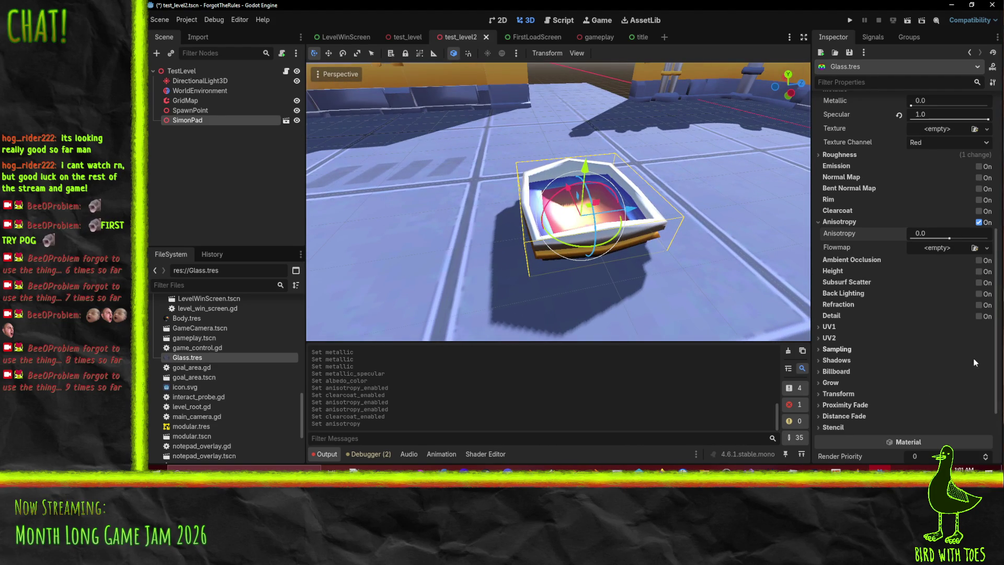
- Check the Stencil settings, try Back culling on the glass, then return Cull Mode to Disabled
{"action": "left_click", "coordinate": [849, 428]}
{"action": "mouse_move", "coordinate": [601, 297]}
{"action": "middle_mouse_down"}
{"action": "mouse_move", "coordinate": [569, 262]}
{"action": "mouse_move", "coordinate": [442, 247]}
{"action": "mouse_move", "coordinate": [452, 255]}
{"action": "middle_mouse_up"}
{"action": "scroll", "coordinate": [848, 258], "scroll_direction": "up", "scroll_amount": 3}
{"action": "scroll", "coordinate": [847, 261], "scroll_direction": "up", "scroll_amount": 2}
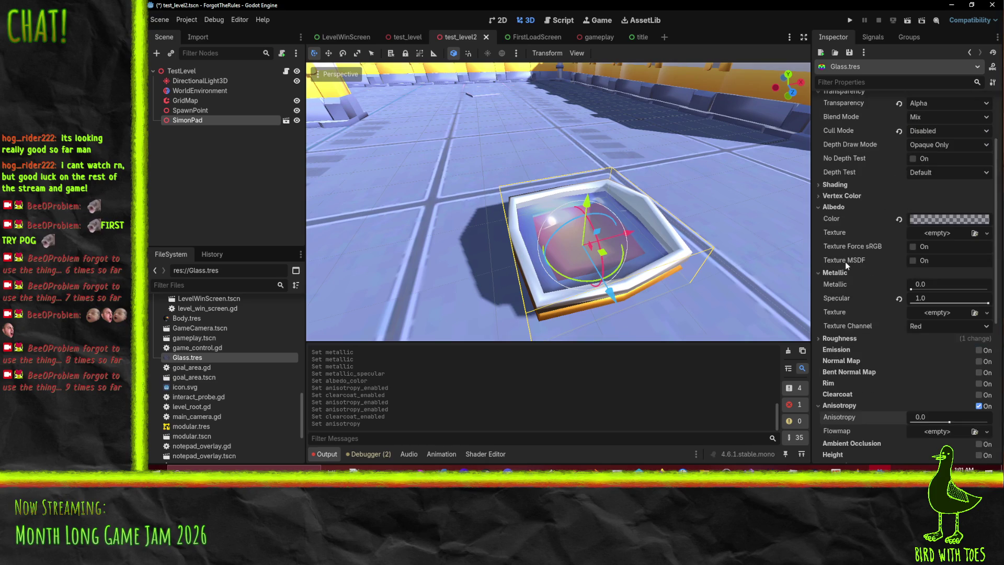
{"action": "scroll", "coordinate": [871, 233], "scroll_direction": "up", "scroll_amount": 1}
{"action": "scroll", "coordinate": [861, 192], "scroll_direction": "up", "scroll_amount": 1}
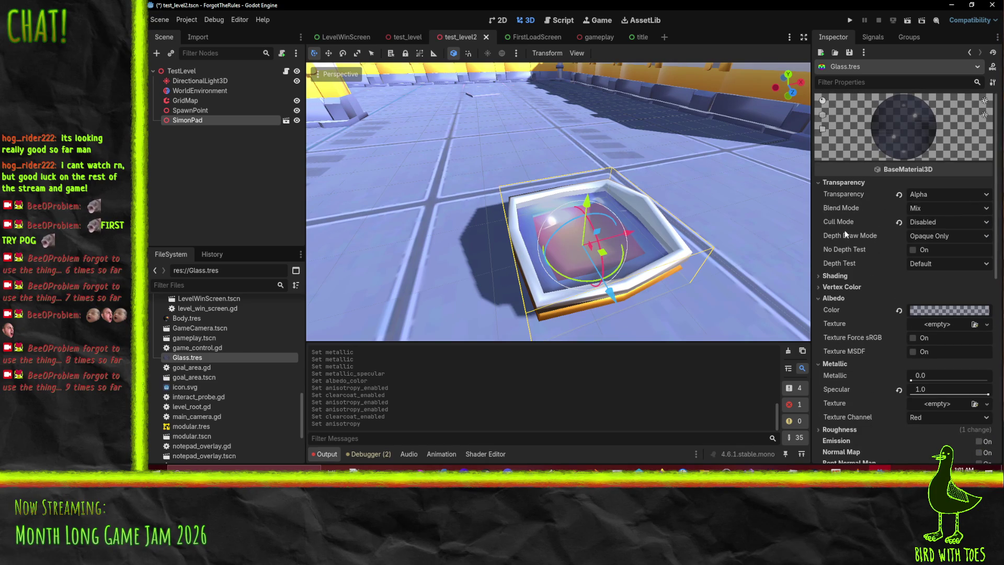
{"action": "left_click", "coordinate": [898, 223]}
{"action": "mouse_move", "coordinate": [568, 254]}
{"action": "middle_mouse_down"}
{"action": "mouse_move", "coordinate": [334, 231]}
{"action": "mouse_move", "coordinate": [768, 235]}
{"action": "middle_mouse_up"}
{"action": "left_click", "coordinate": [949, 222]}
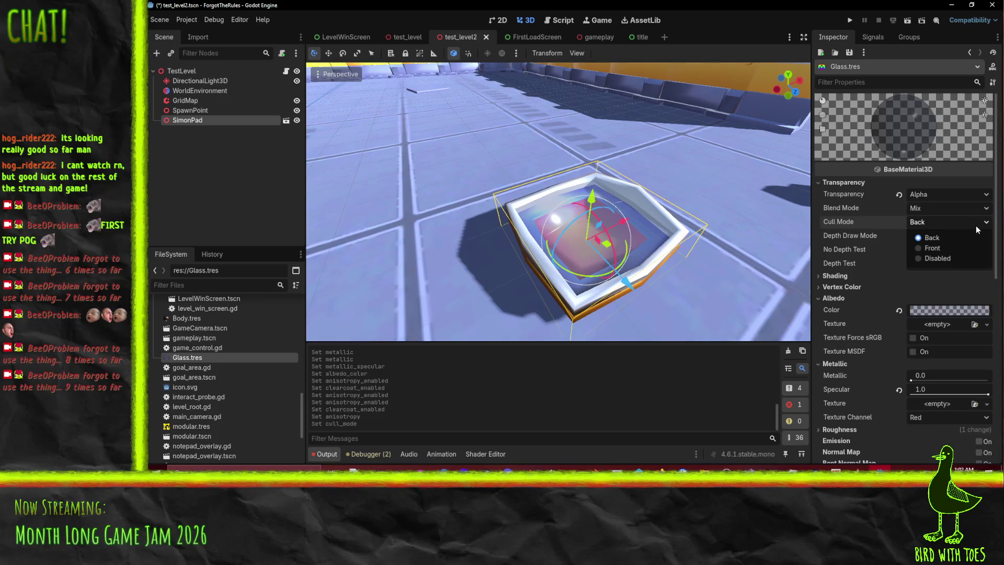
{"action": "left_click", "coordinate": [944, 260]}
- Try Add blending, then set the Glass blend mode to Multiply and view it in the level
{"action": "left_click", "coordinate": [929, 207]}
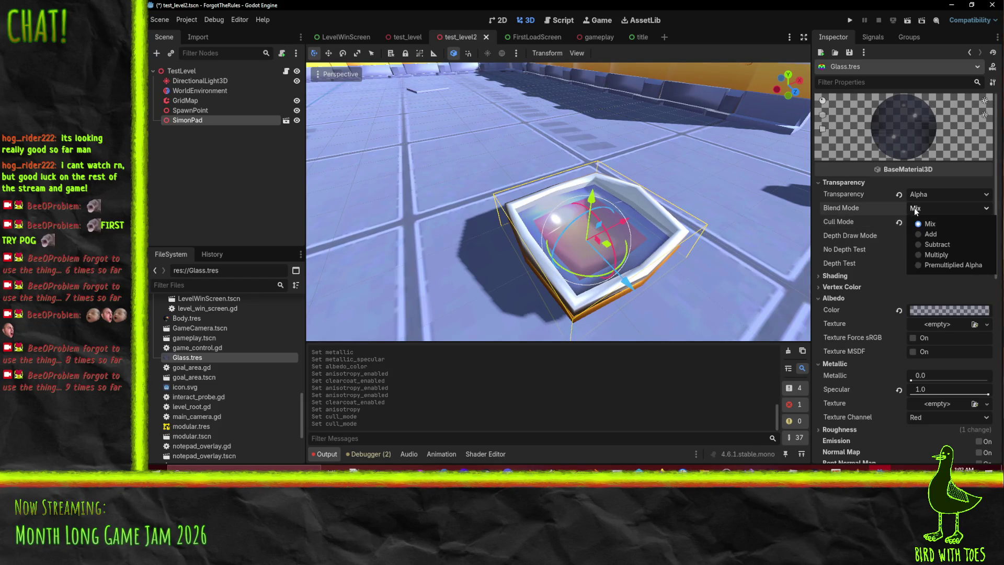
{"action": "left_click", "coordinate": [925, 228]}
{"action": "left_click", "coordinate": [926, 213]}
{"action": "left_click", "coordinate": [935, 254]}
{"action": "middle_click_drag", "start_coordinate": [627, 236], "coordinate": [577, 220]}
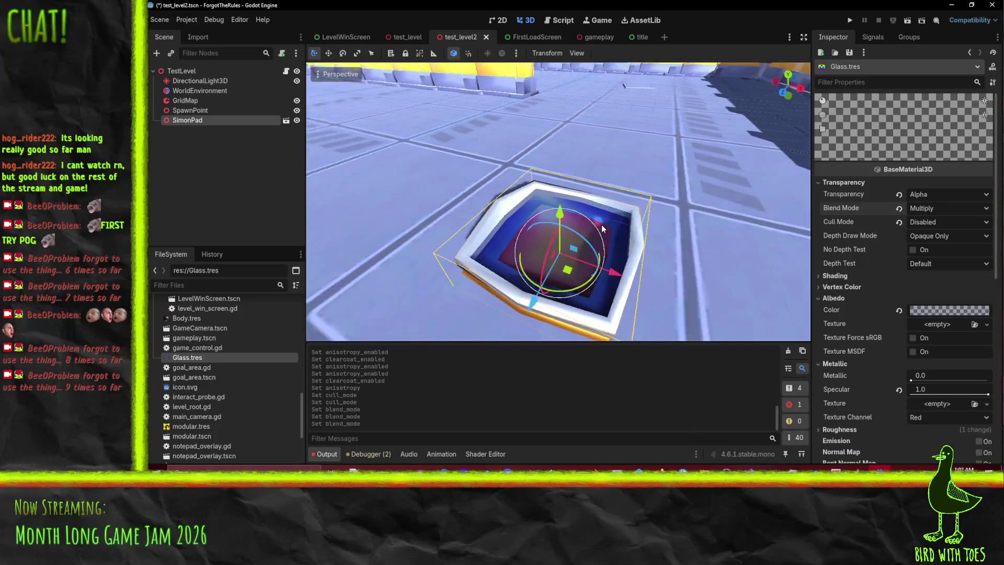
{"action": "scroll", "coordinate": [577, 220], "scroll_direction": "down", "scroll_amount": 4}
{"action": "scroll", "coordinate": [577, 220], "scroll_direction": "down", "scroll_amount": 3}
{"action": "mouse_move", "coordinate": [645, 205]}
{"action": "middle_mouse_down"}
{"action": "mouse_move", "coordinate": [593, 209]}
{"action": "mouse_move", "coordinate": [603, 193]}
{"action": "mouse_move", "coordinate": [470, 208]}
{"action": "mouse_move", "coordinate": [603, 213]}
{"action": "mouse_move", "coordinate": [542, 217]}
{"action": "mouse_move", "coordinate": [688, 269]}
{"action": "middle_mouse_up"}
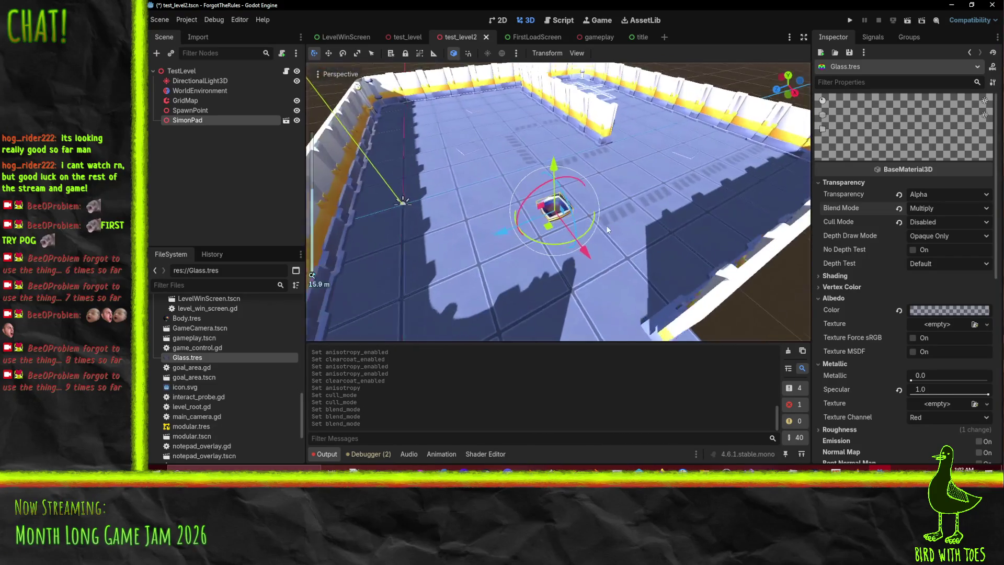
{"action": "scroll", "coordinate": [520, 219], "scroll_direction": "up", "scroll_amount": 3}
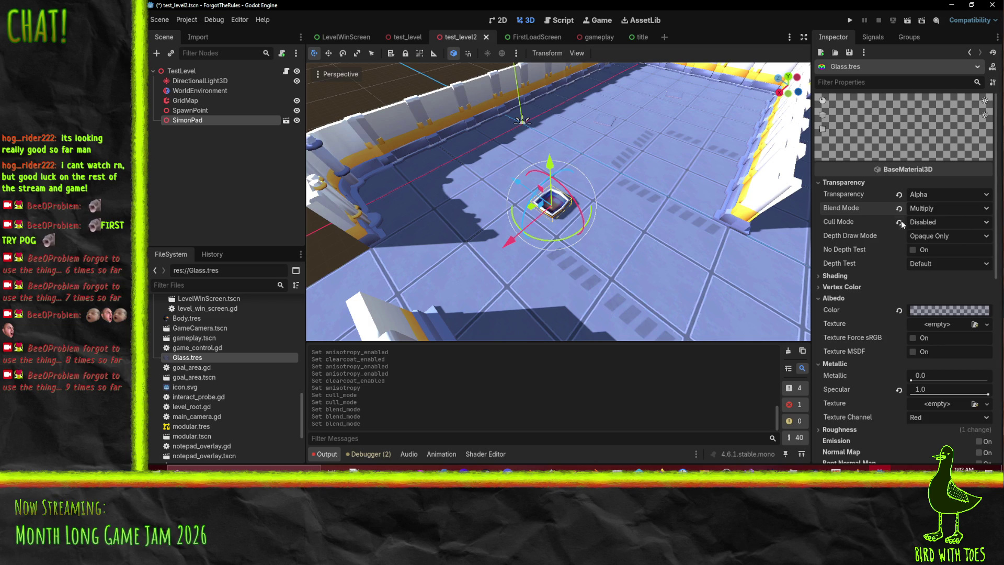
- Compare Mix against Multiply, keep Multiply blending and save the test_level2 scene
{"action": "left_click", "coordinate": [935, 211]}
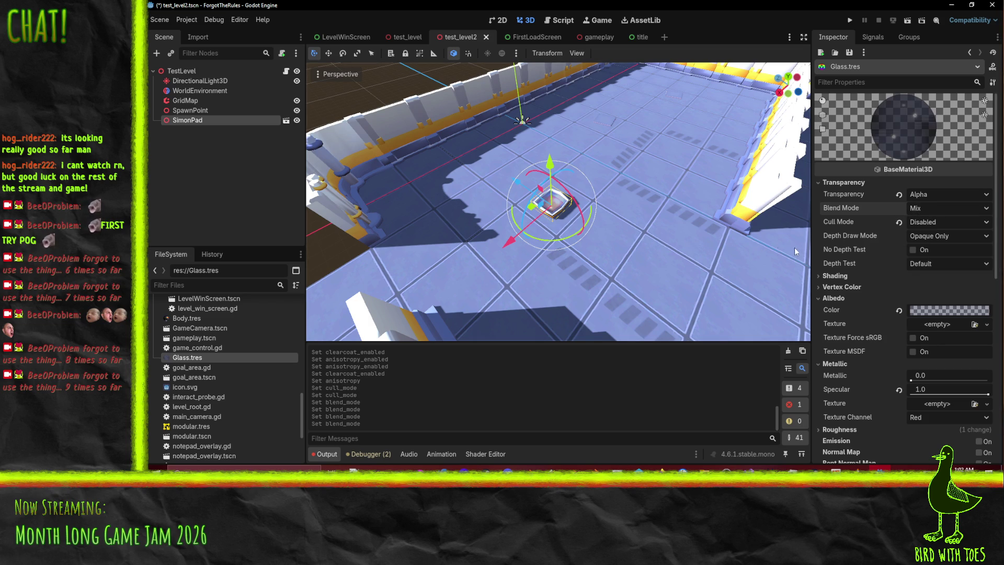
{"action": "left_click", "coordinate": [935, 207]}
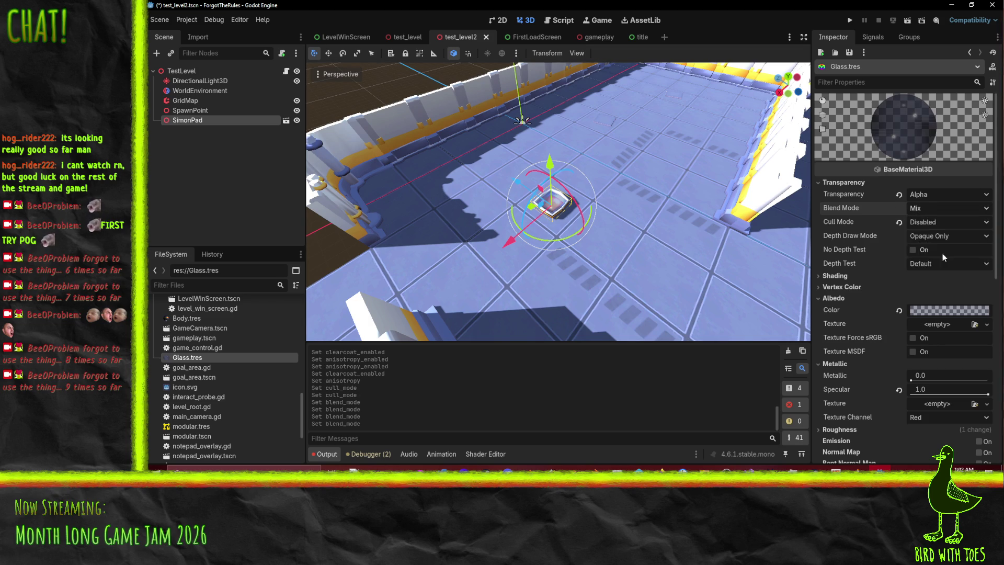
{"action": "left_click", "coordinate": [941, 256]}
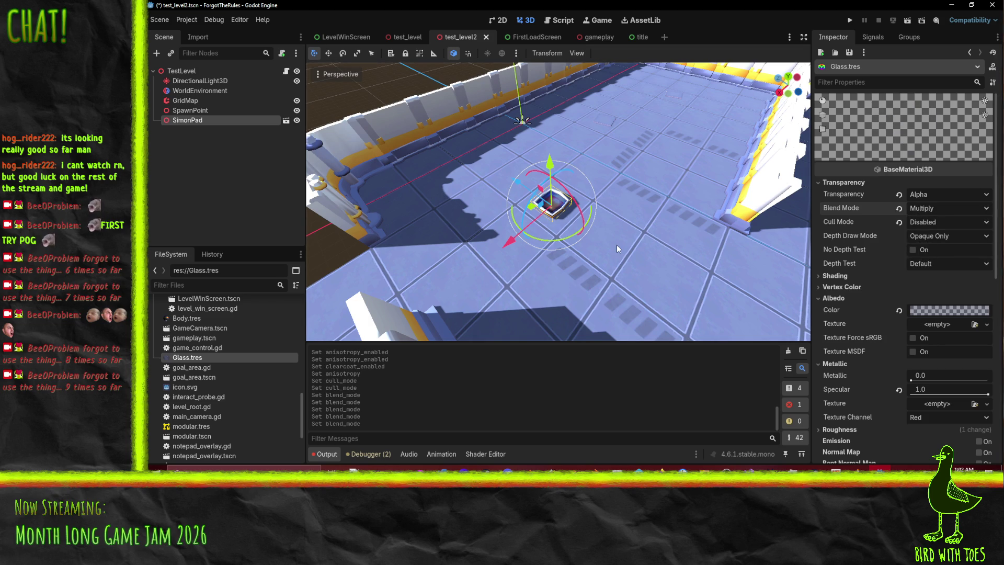
{"action": "key", "text": "ctrl+s"}
- Select the SimonPad node in the Scene tree to show its properties
{"action": "mouse_move", "coordinate": [571, 220]}
{"action": "middle_mouse_down"}
{"action": "mouse_move", "coordinate": [788, 253]}
{"action": "mouse_move", "coordinate": [546, 225]}
{"action": "middle_mouse_up"}
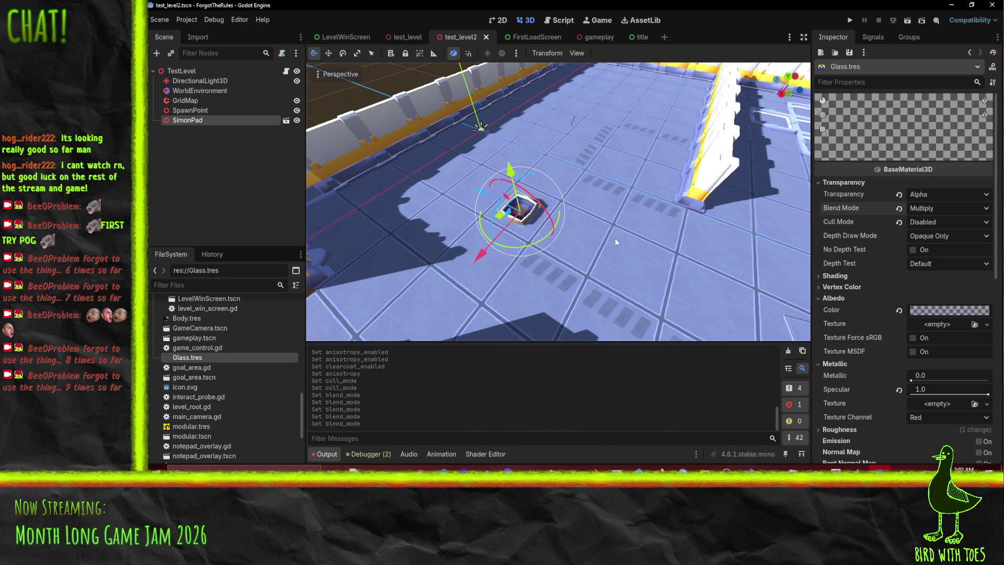
{"action": "middle_click_drag", "start_coordinate": [612, 239], "coordinate": [615, 245]}
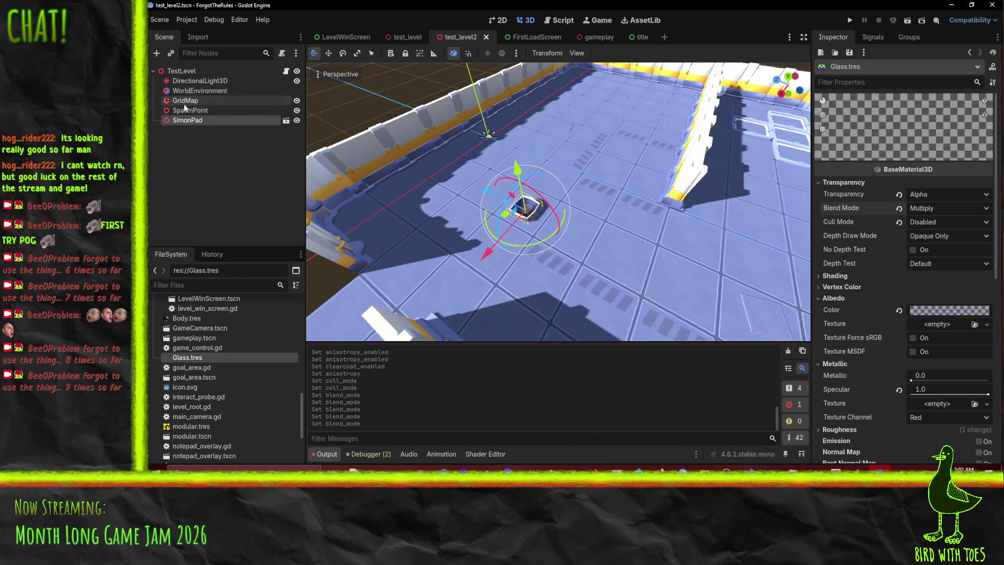
{"action": "left_click", "coordinate": [185, 102]}
{"action": "left_click", "coordinate": [191, 119]}
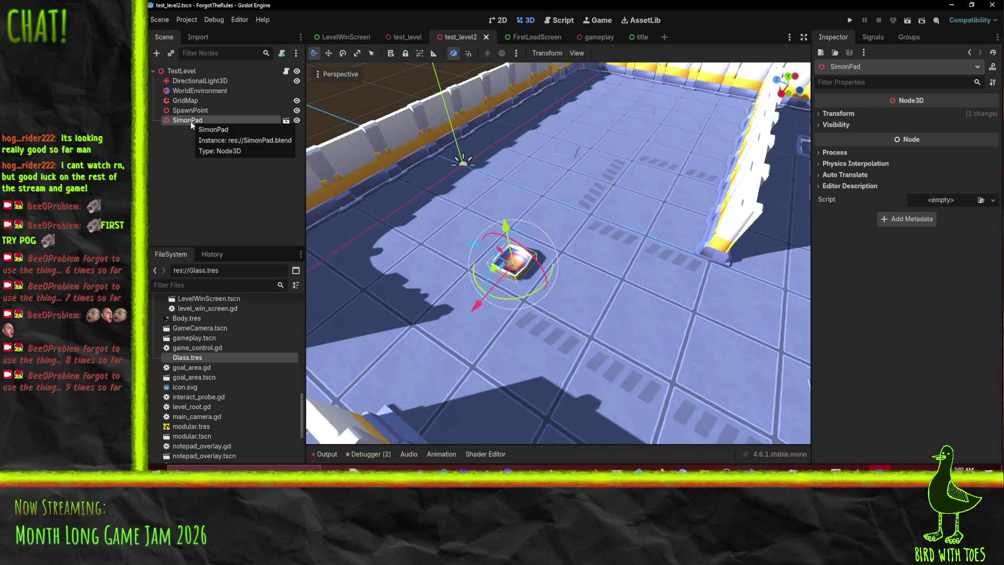